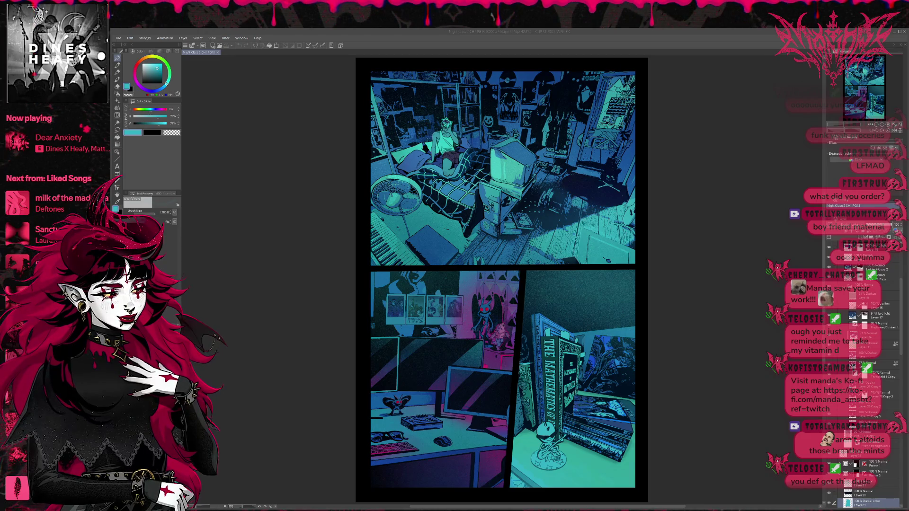
# Step: Zoom in and pan until the book-stack panel with the guitar figurine fills the canvas
pyautogui.scroll(3, 405, 290)
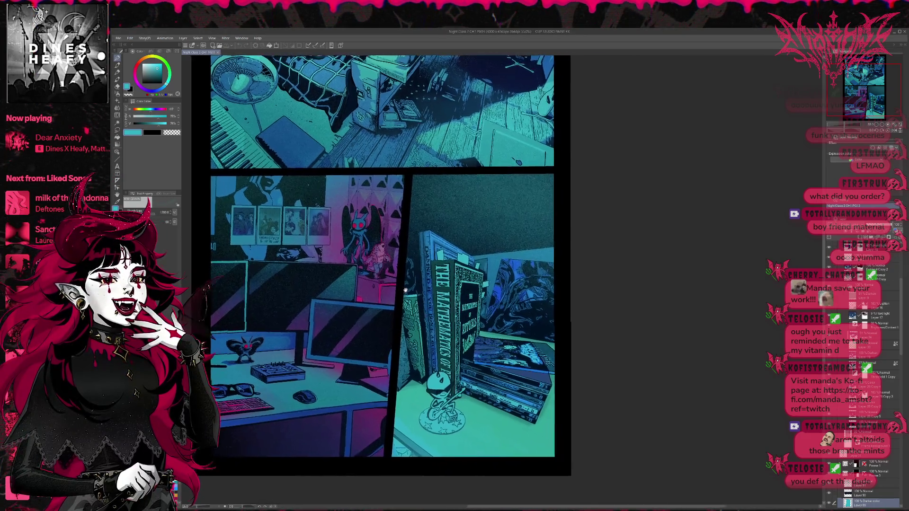
pyautogui.scroll(4, 405, 290)
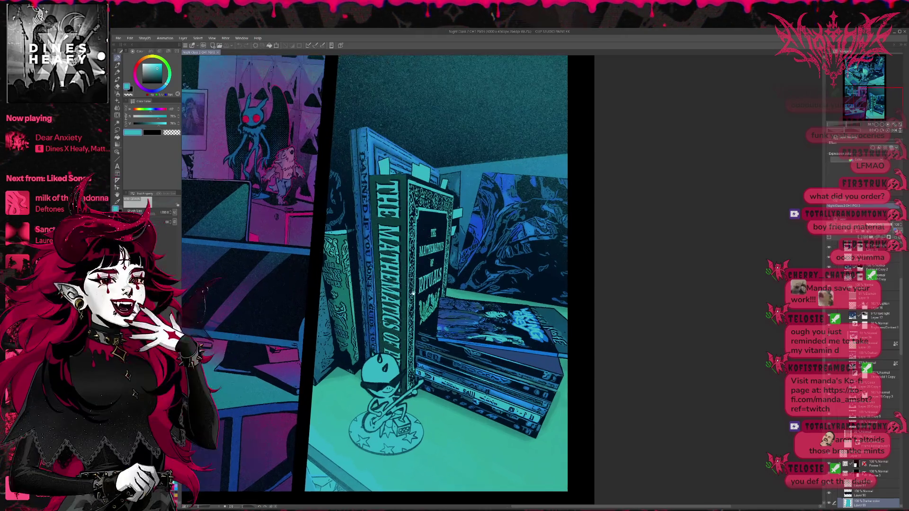
pyautogui.moveTo(414, 294); pyautogui.dragTo(391, 288)
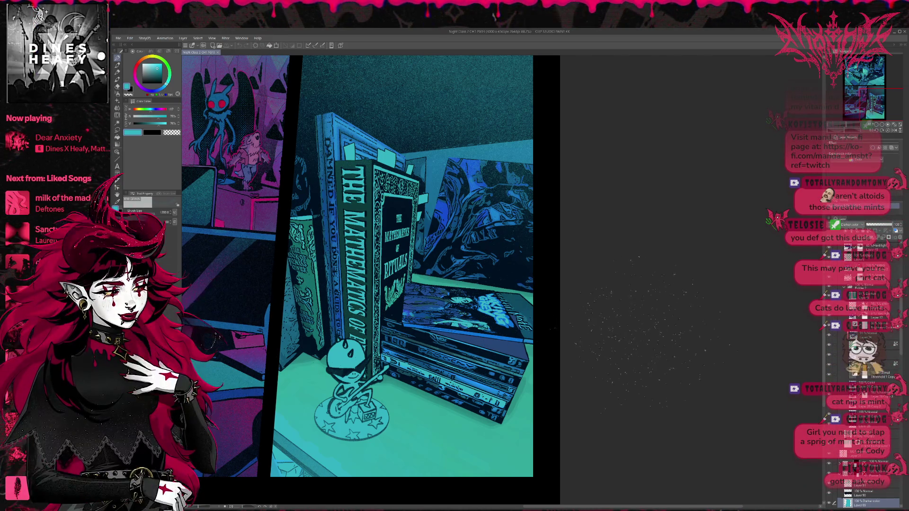
# Step: Select the figurine layer and transform it right and down in front of the books
pyautogui.scroll(5, 861, 360)
pyautogui.scroll(3, 862, 379)
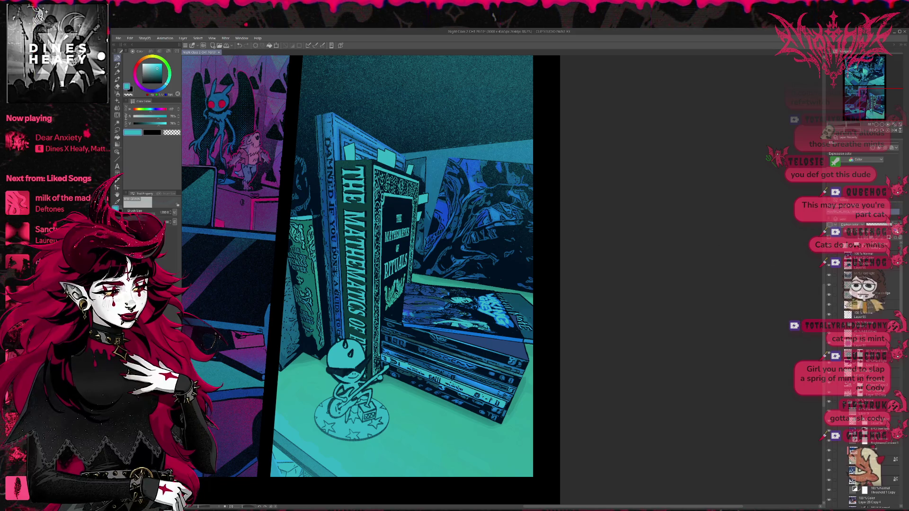
pyautogui.click(839, 277)
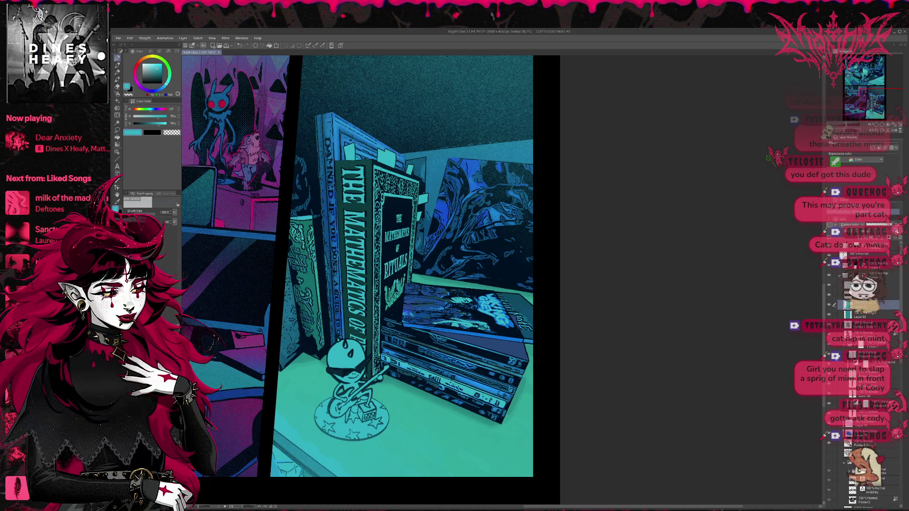
pyautogui.click(867, 334)
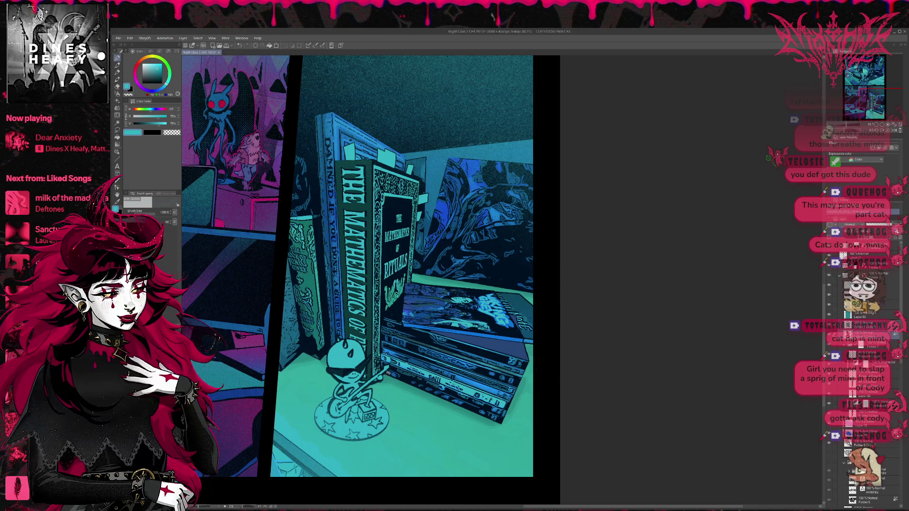
pyautogui.hotkey('ctrl', 't')
pyautogui.moveTo(369, 412)
pyautogui.mouseDown()
pyautogui.moveTo(436, 428)
pyautogui.moveTo(451, 422)
pyautogui.moveTo(449, 432)
pyautogui.moveTo(452, 423)
pyautogui.mouseUp()
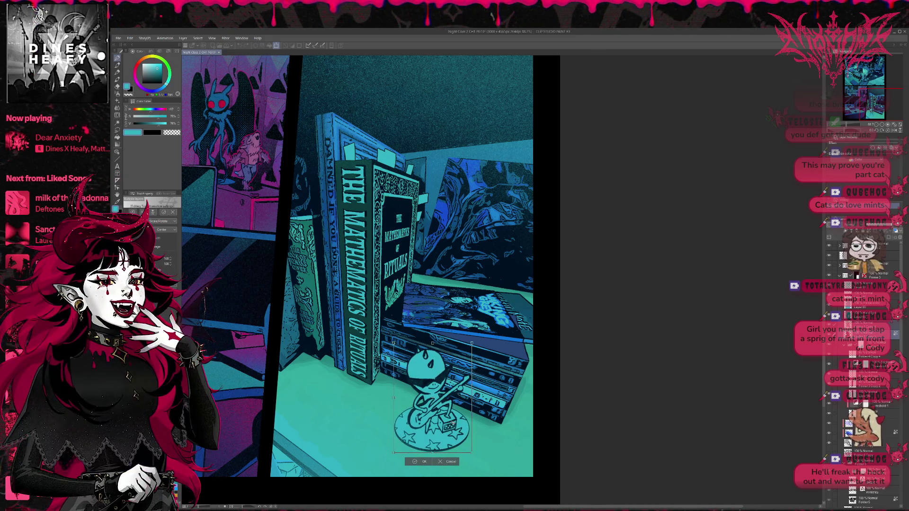
pyautogui.click(416, 465)
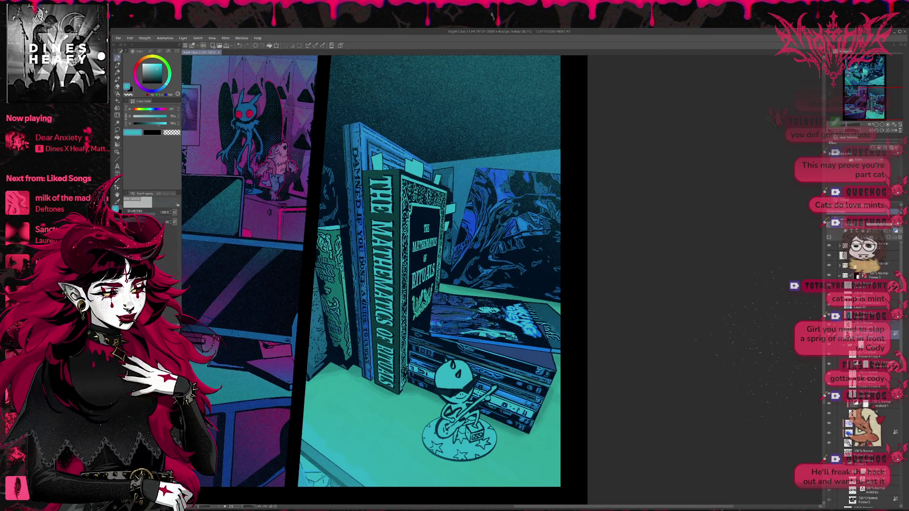
# Step: Undo and redo the move, then toggle a layer off and on to check the panel gutter
pyautogui.hotkey('ctrl', 'z')
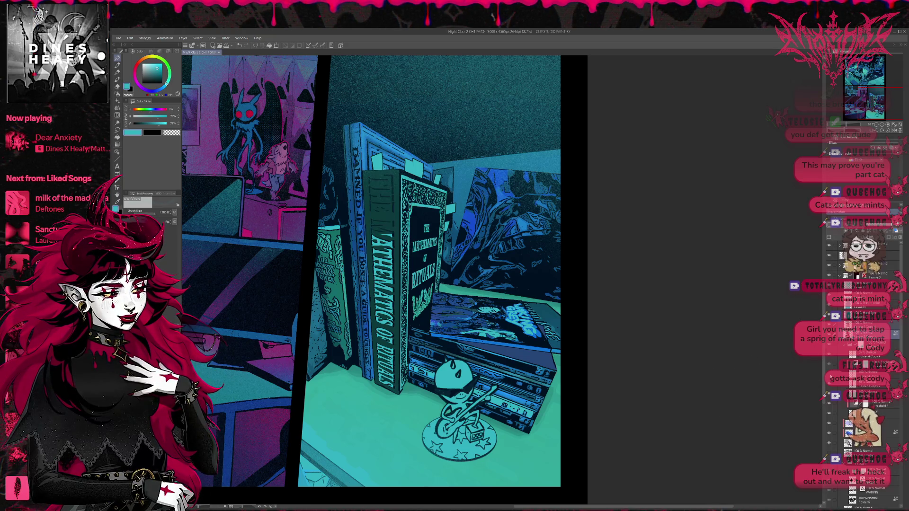
pyautogui.hotkey('ctrl', 'y')
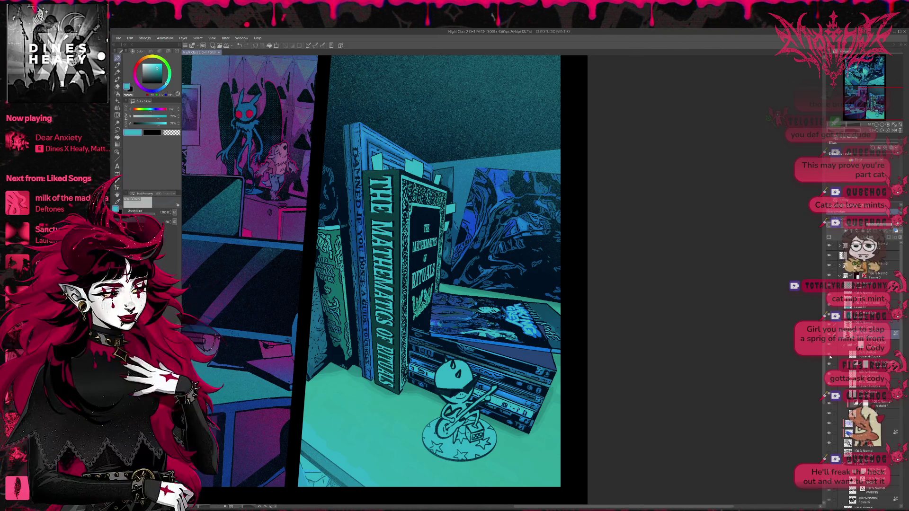
pyautogui.click(829, 256)
pyautogui.click(829, 256)
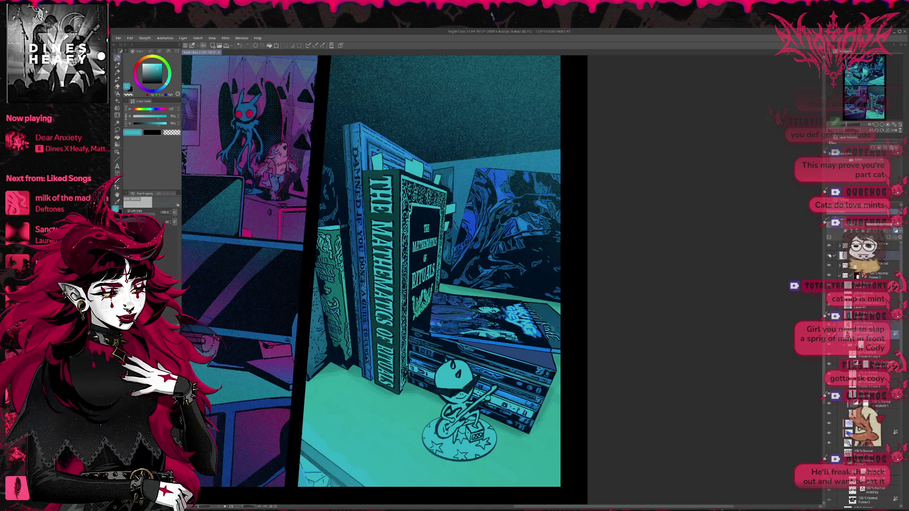
pyautogui.scroll(-3, 852, 331)
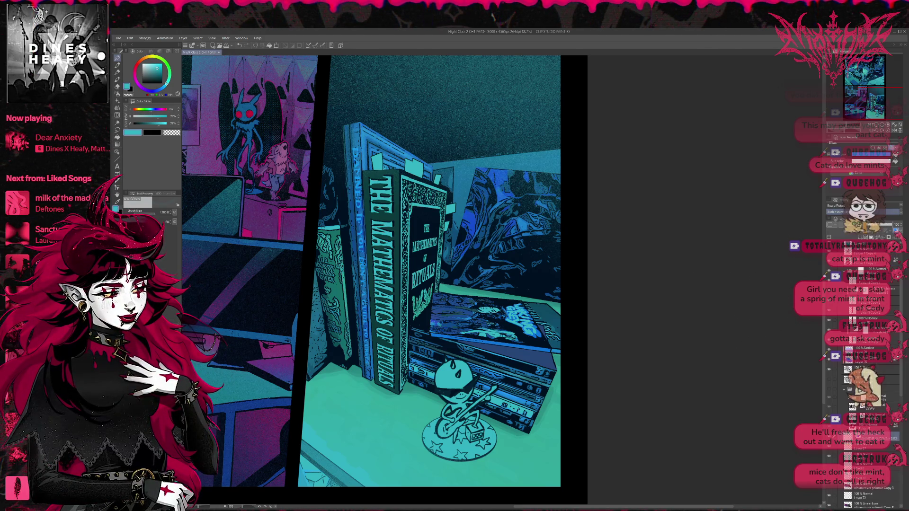
# Step: Try a border effect on the spine lettering, switch to the reference sheet, and spray speckles along the divider
pyautogui.click(872, 150)
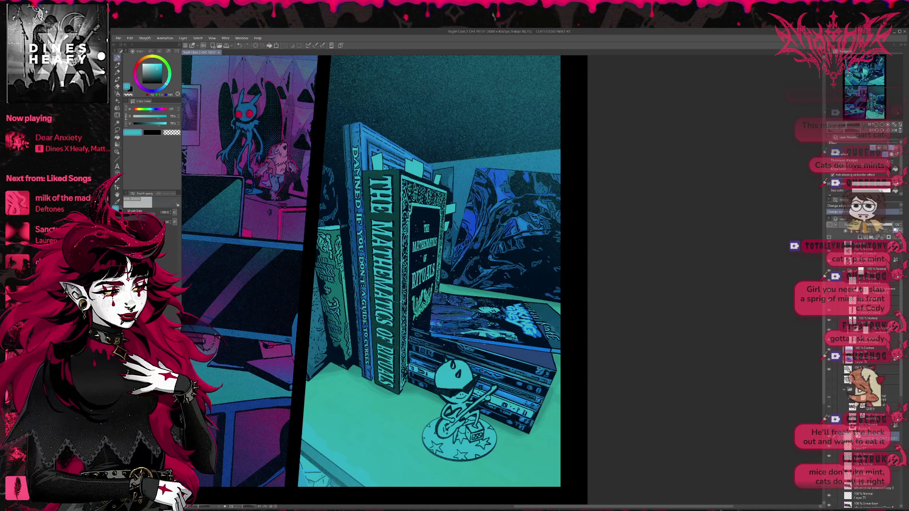
pyautogui.hotkey('ctrl', 'z')
pyautogui.press('alt')
pyautogui.hotkey('alt', 'Tab')
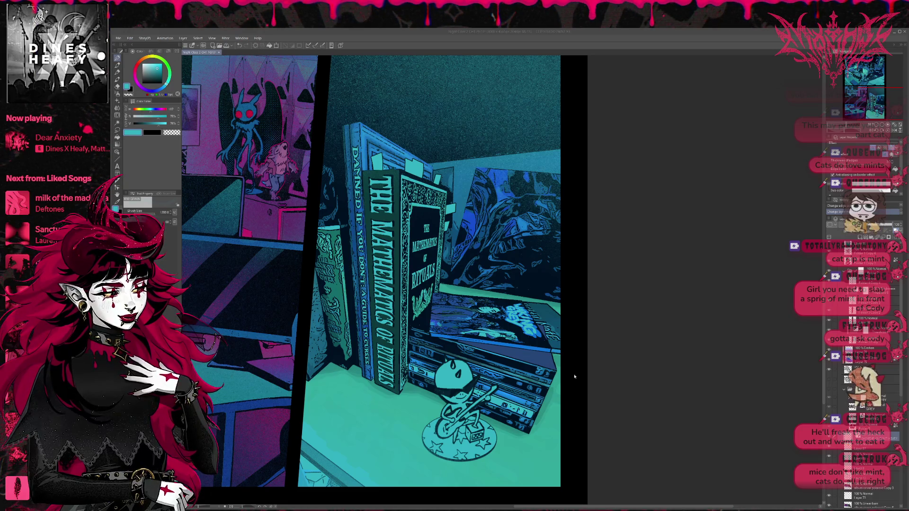
pyautogui.moveTo(352, 246); pyautogui.dragTo(310, 194)
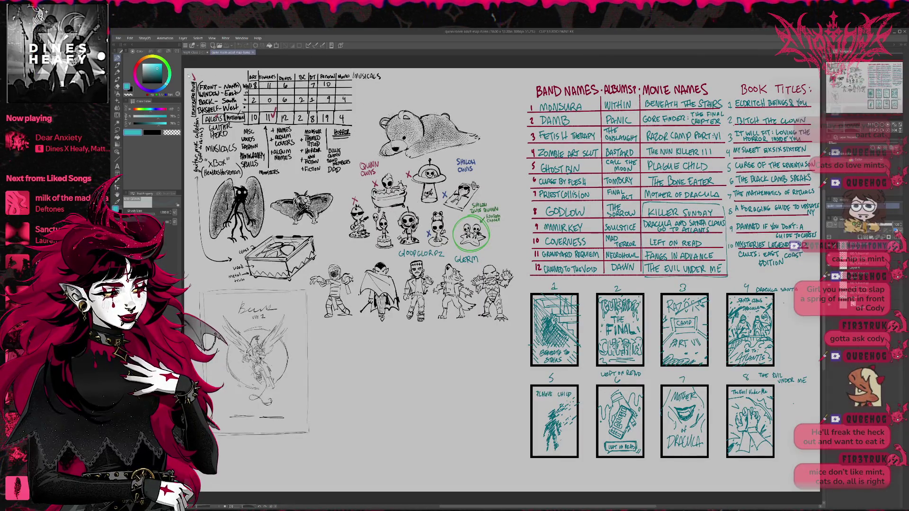
# Step: Dock the Night Class 2 page beside the reference sheet, pan the sheet, and widen the page's pane
pyautogui.moveTo(193, 52); pyautogui.dragTo(663, 284)
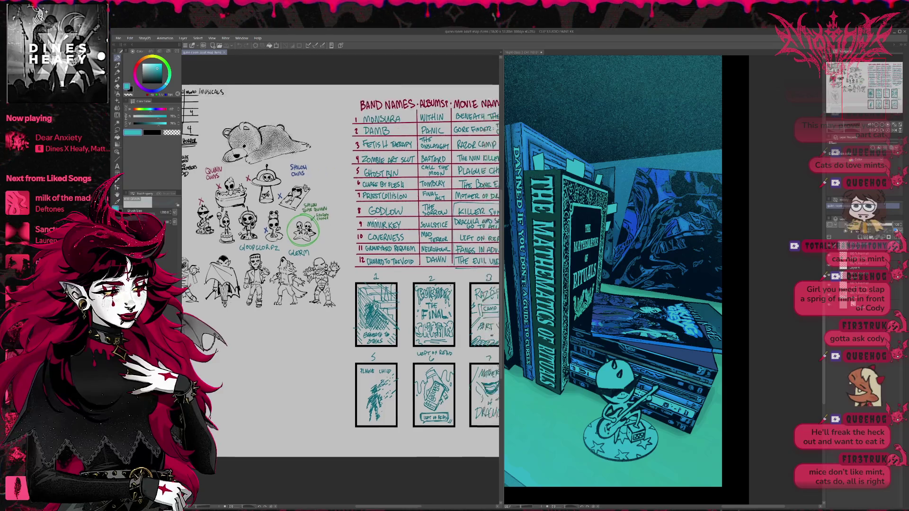
pyautogui.hscroll(6, 375, 219)
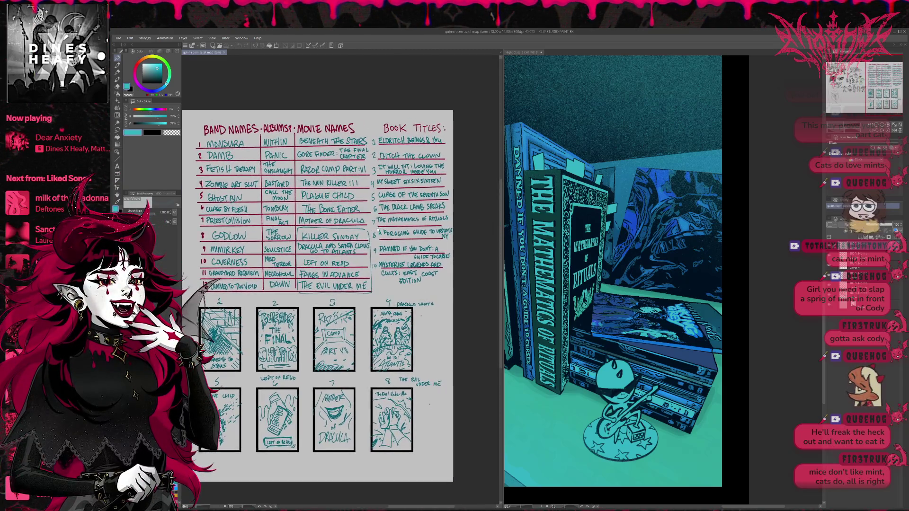
pyautogui.scroll(2, 378, 229)
pyautogui.hscroll(-3, 378, 229)
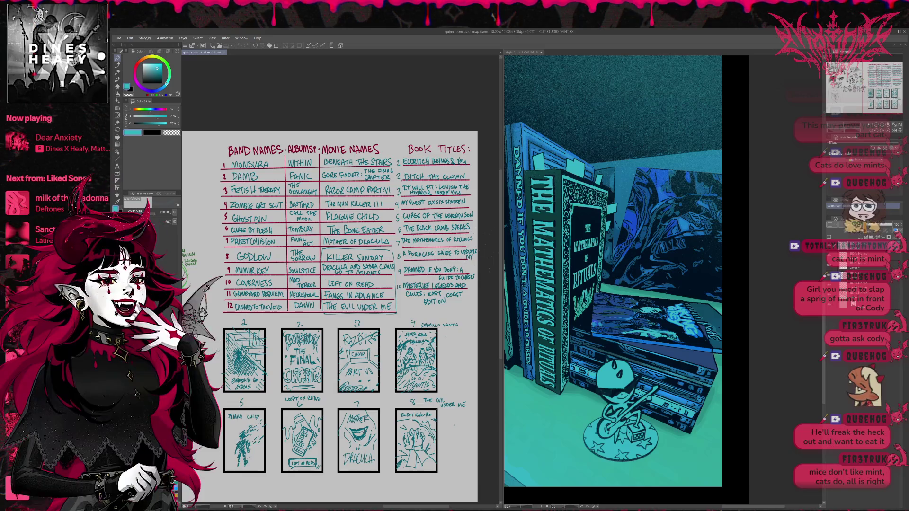
pyautogui.moveTo(502, 251); pyautogui.dragTo(426, 251)
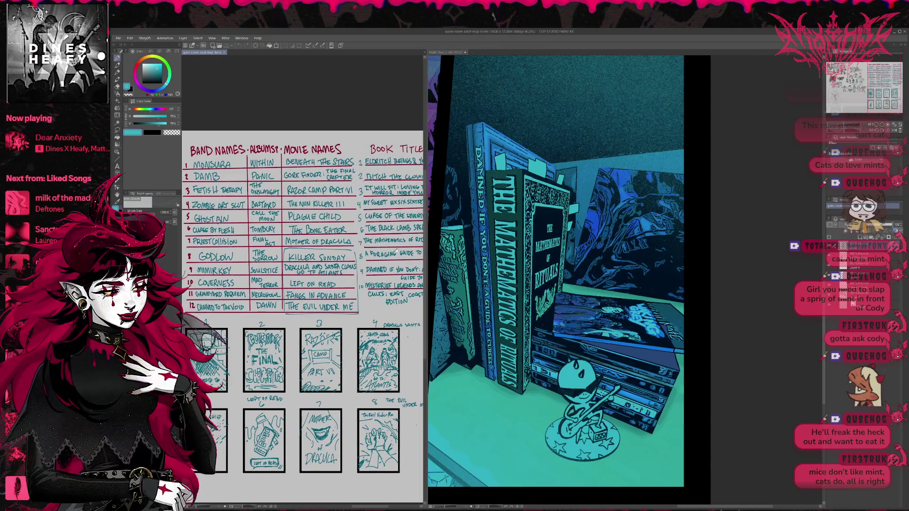
pyautogui.scroll(3, 396, 251)
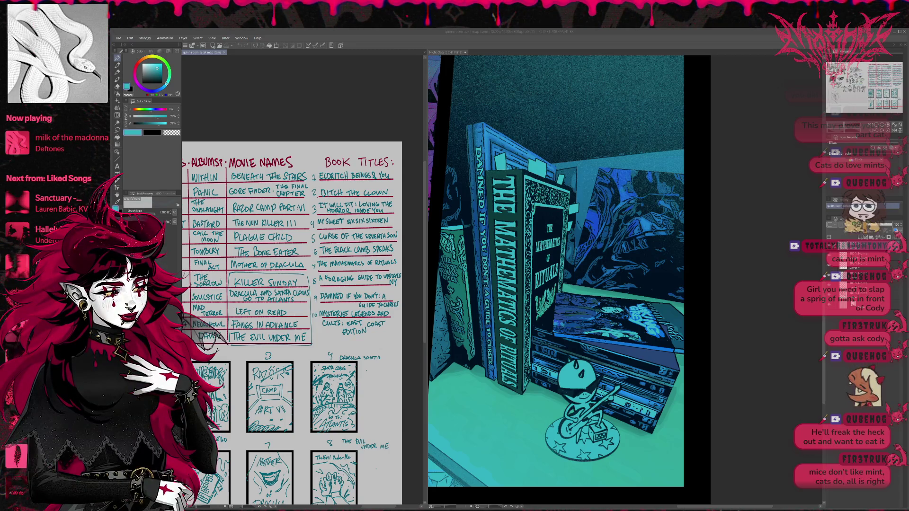
pyautogui.click(447, 52)
# Step: Widen the comic page's pane further and hide the teal gradient map layer
pyautogui.moveTo(424, 291); pyautogui.dragTo(280, 296)
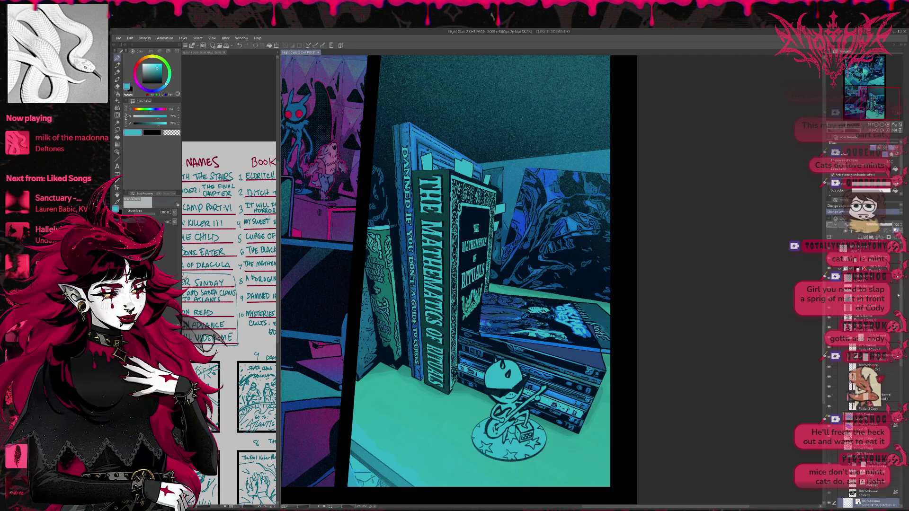
pyautogui.scroll(1, 898, 296)
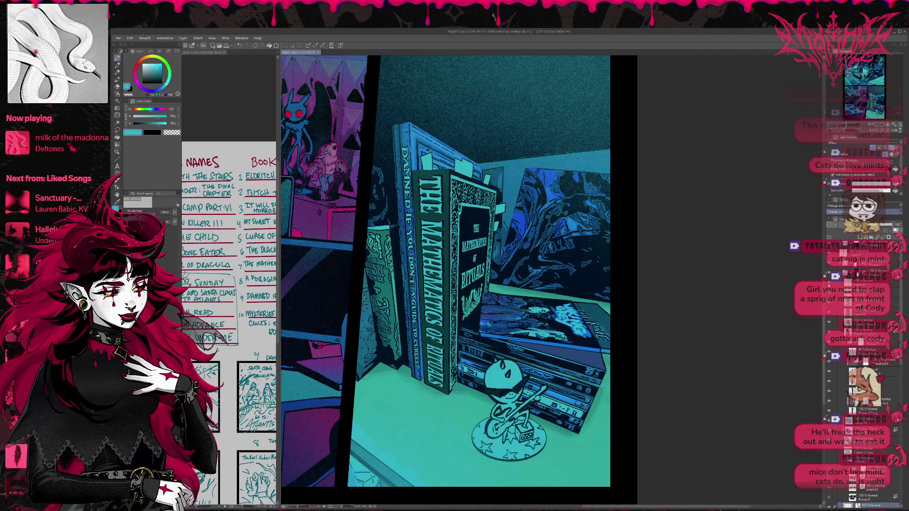
pyautogui.click(829, 356)
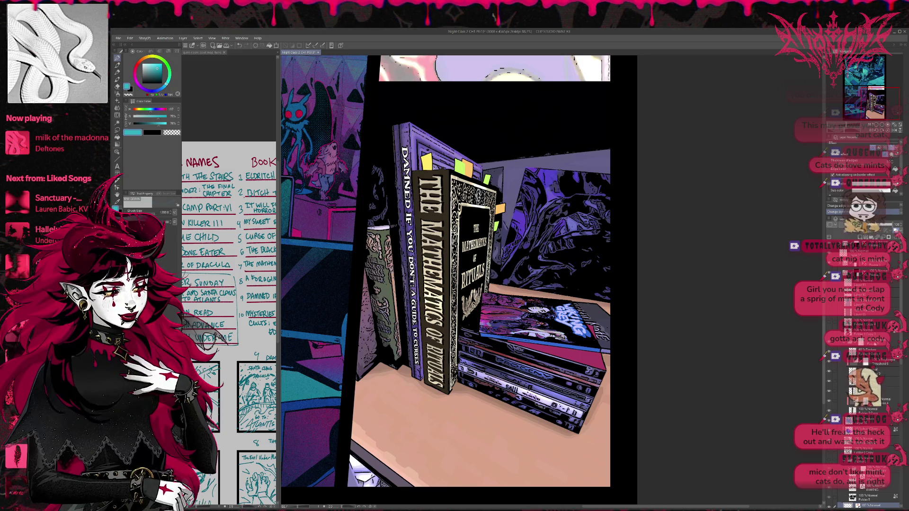
# Step: Toggle the spine lettering and book layers to identify which layer holds what
pyautogui.click(867, 347)
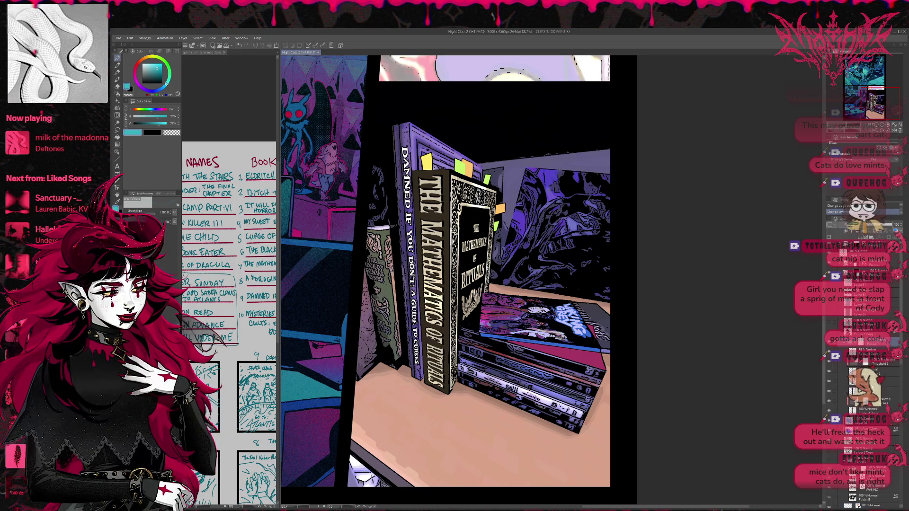
pyautogui.click(876, 353)
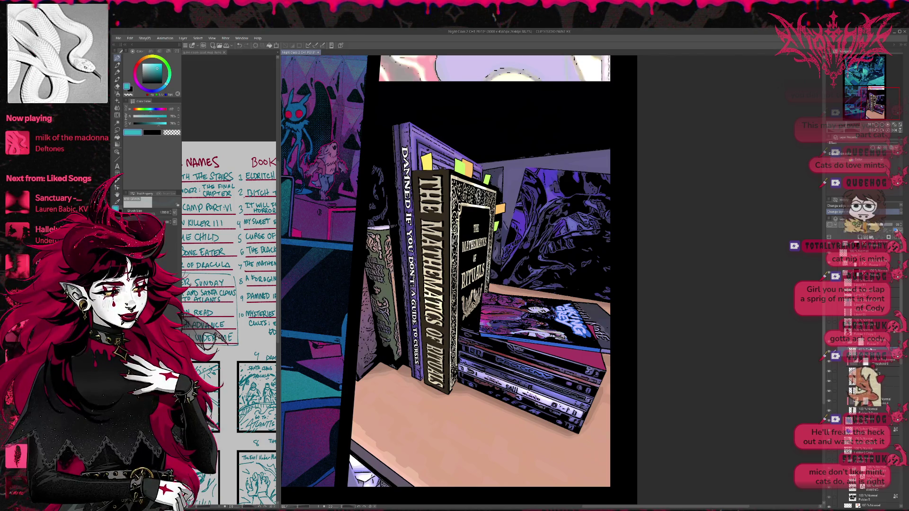
pyautogui.click(829, 364)
pyautogui.click(829, 365)
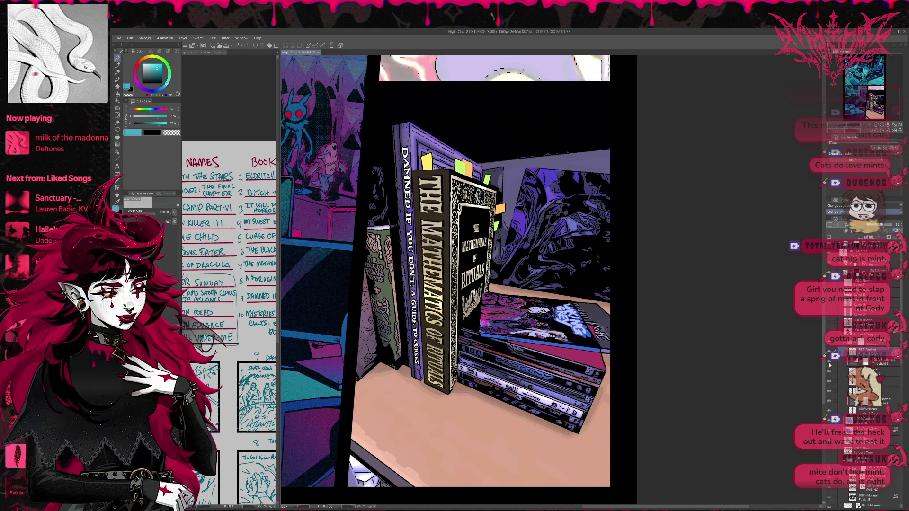
pyautogui.click(830, 402)
pyautogui.click(830, 403)
pyautogui.click(830, 393)
pyautogui.click(829, 402)
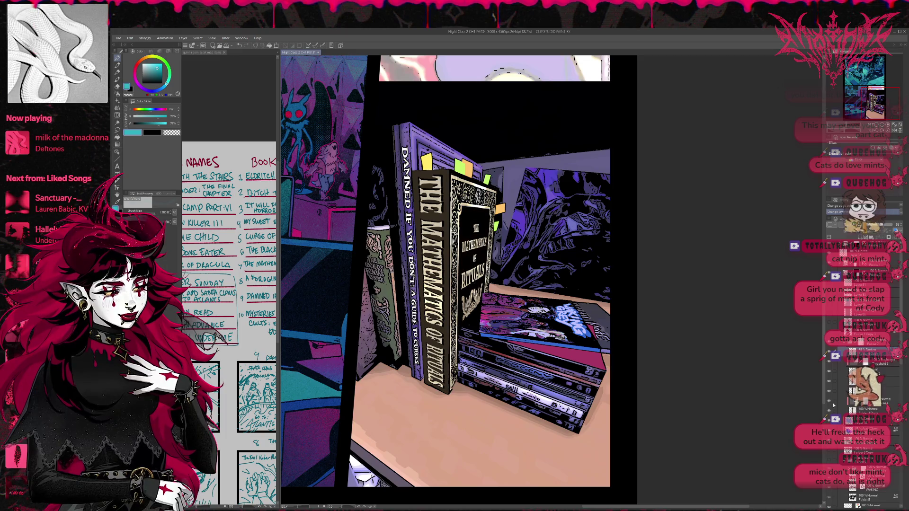
# Step: Compare the Waking Grey cover title brightened versus darkened, leaving it darkened
pyautogui.click(829, 403)
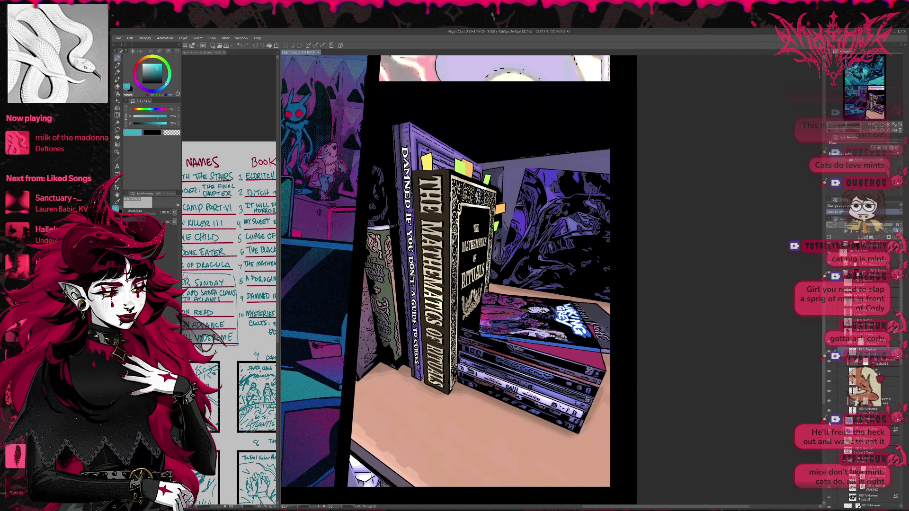
pyautogui.click(830, 403)
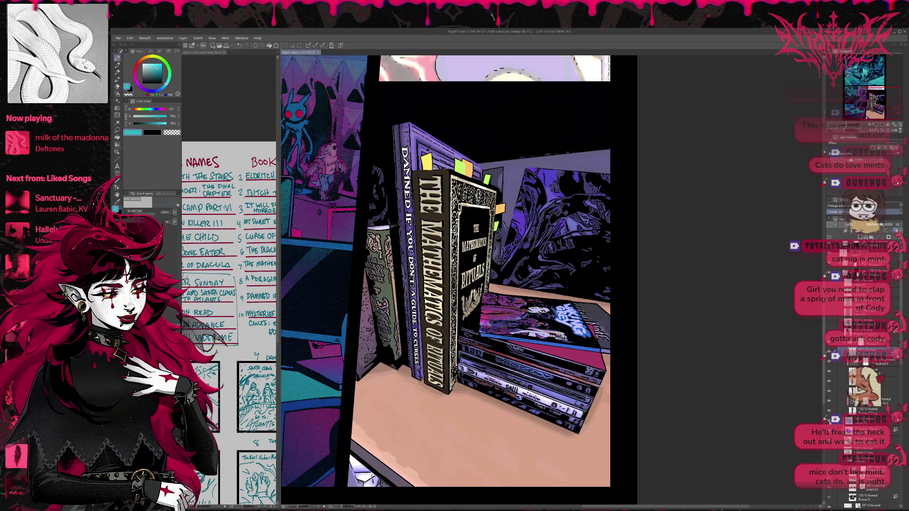
pyautogui.click(829, 403)
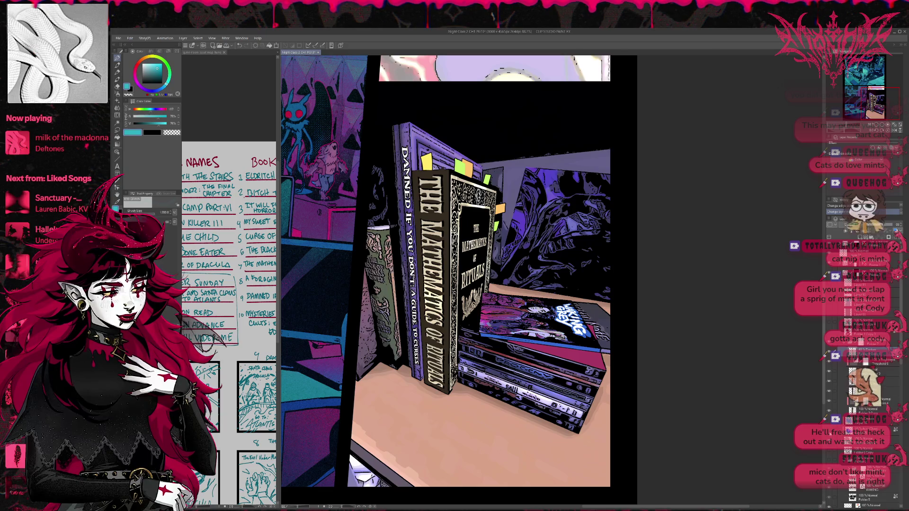
pyautogui.click(830, 402)
pyautogui.click(829, 403)
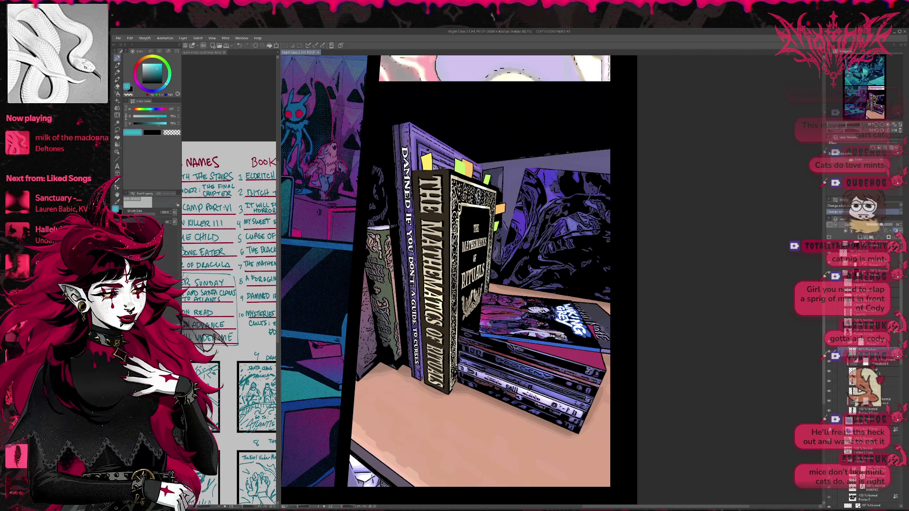
pyautogui.click(830, 425)
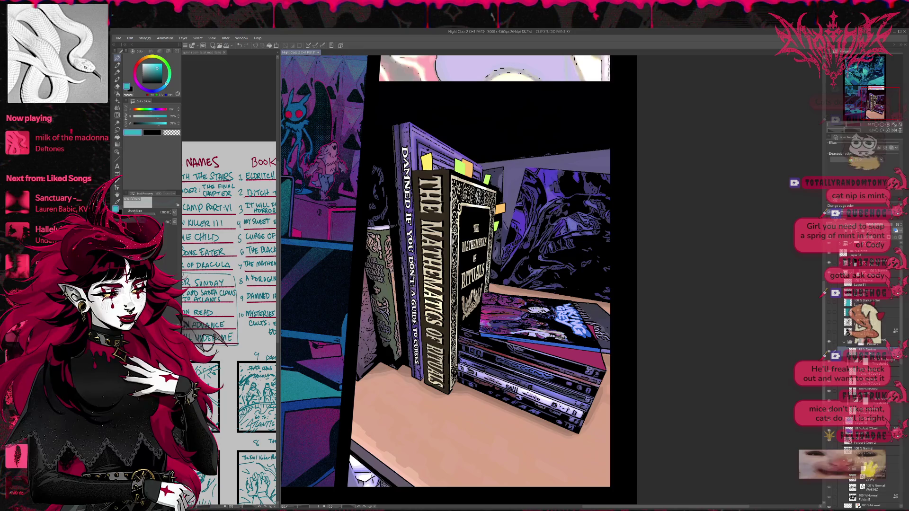
# Step: Open a layer folder and toggle the left panel border layer off and back on
pyautogui.click(882, 347)
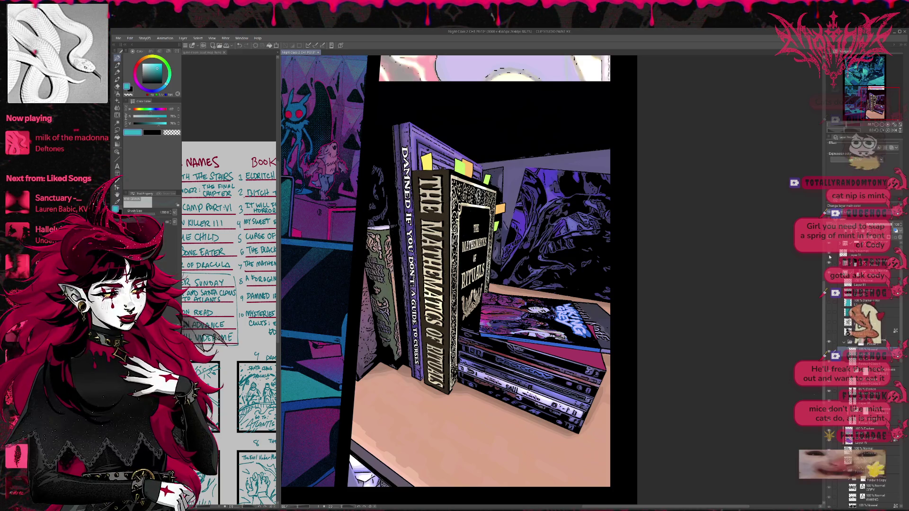
pyautogui.click(830, 256)
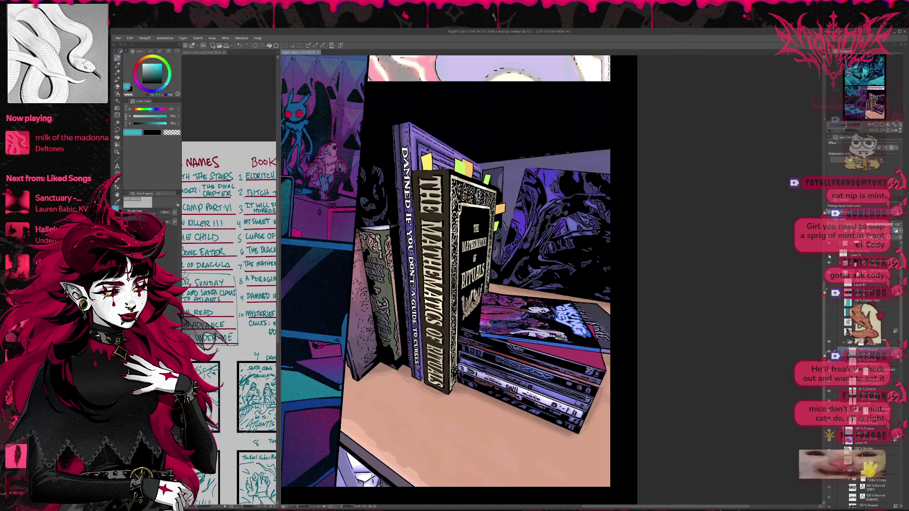
pyautogui.click(829, 256)
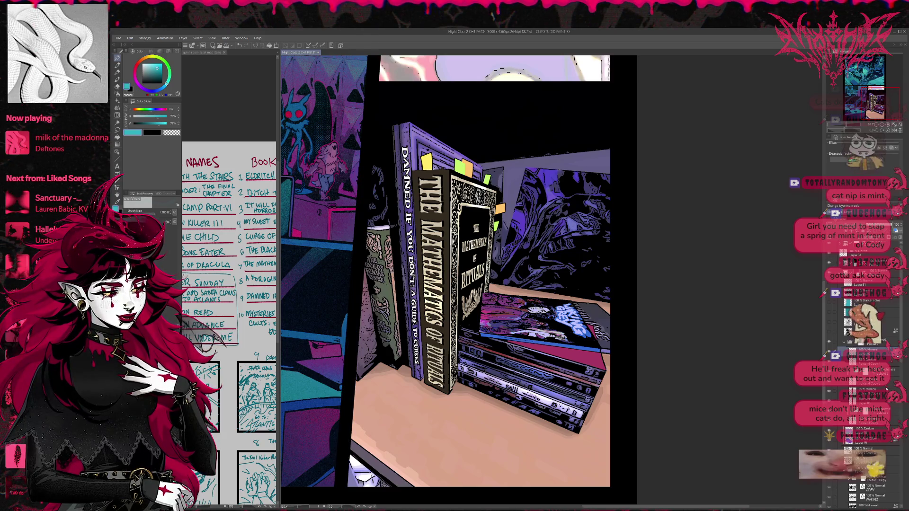
pyautogui.moveTo(900, 362); pyautogui.dragTo(901, 379)
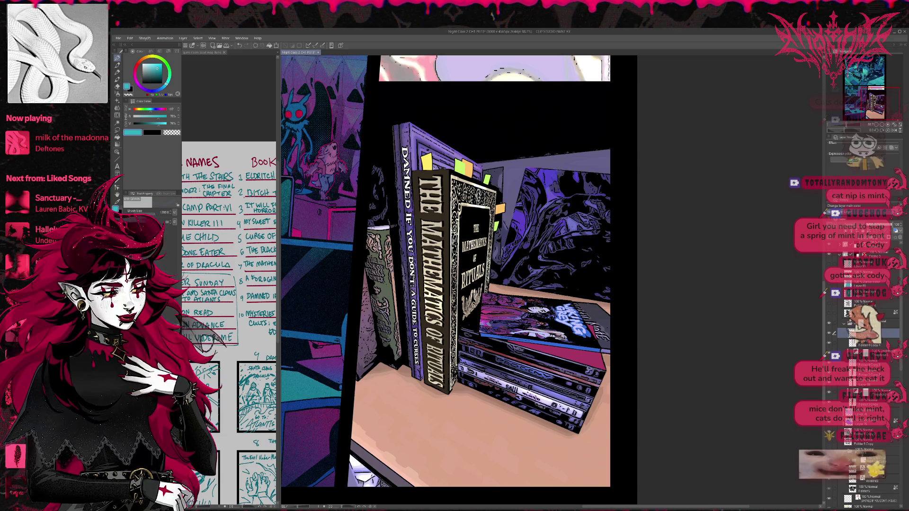
pyautogui.click(847, 208)
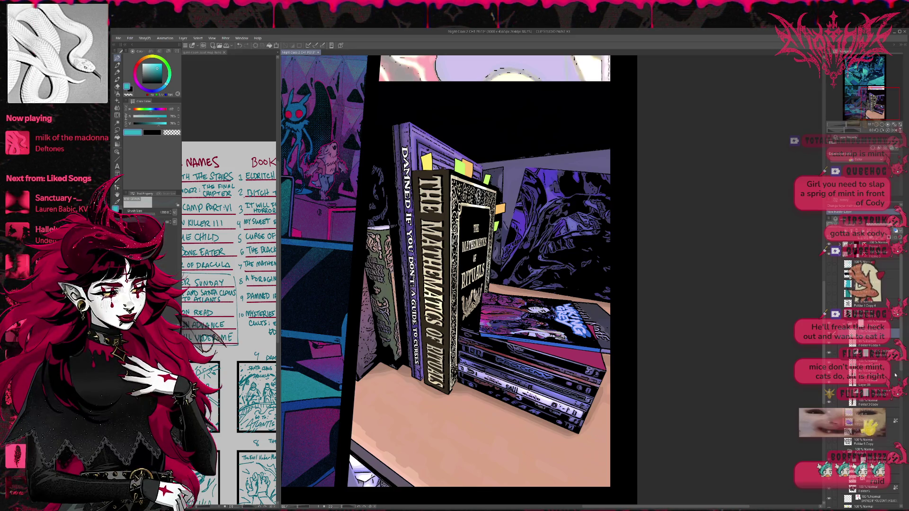
pyautogui.scroll(-5, 891, 385)
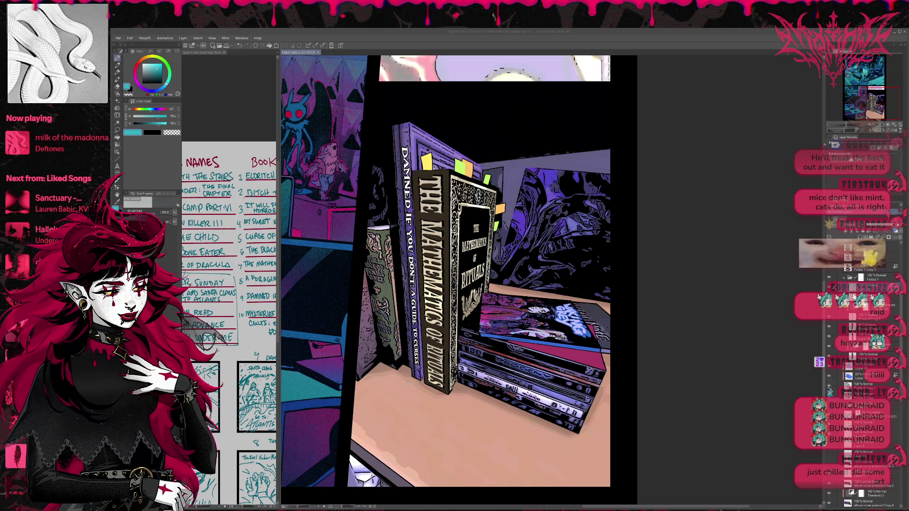
# Step: Paste then undo the WAKING GREY lettering on the desk, and select a lower layer
pyautogui.hotkey('ctrl', 'v')
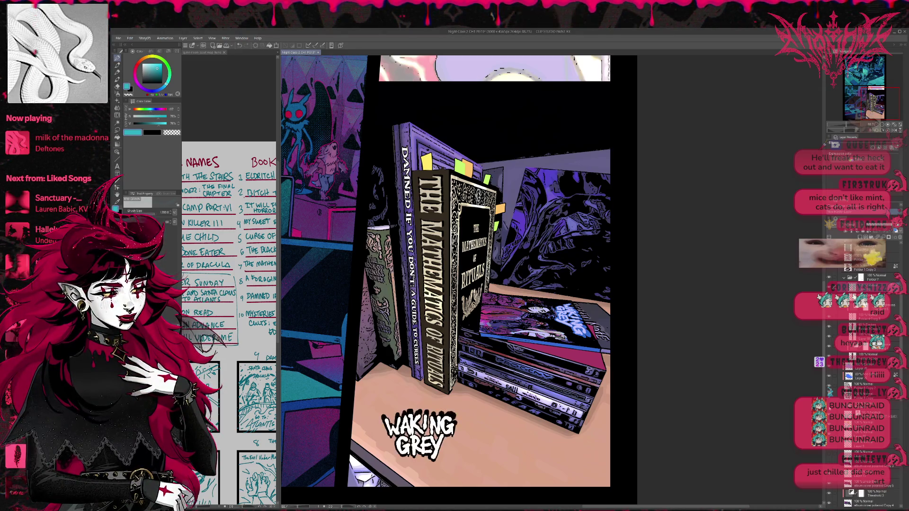
pyautogui.hotkey('ctrl', 'z')
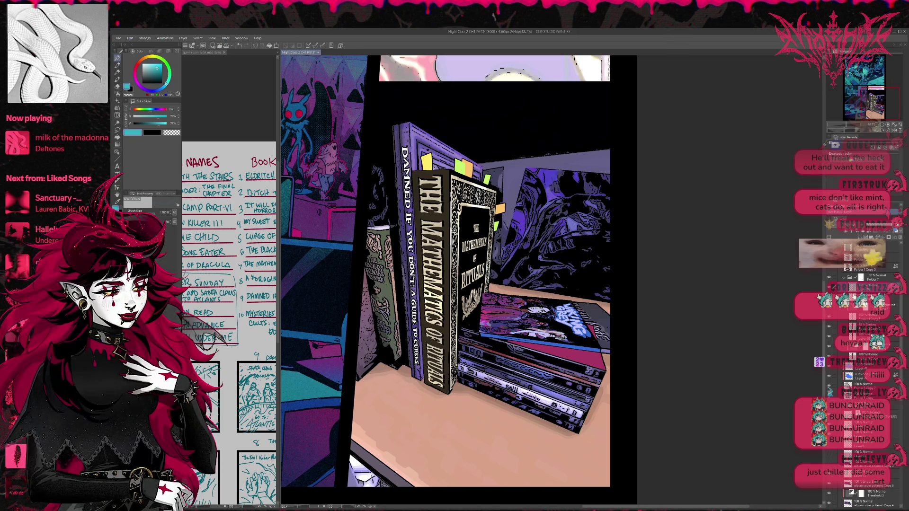
pyautogui.click(868, 317)
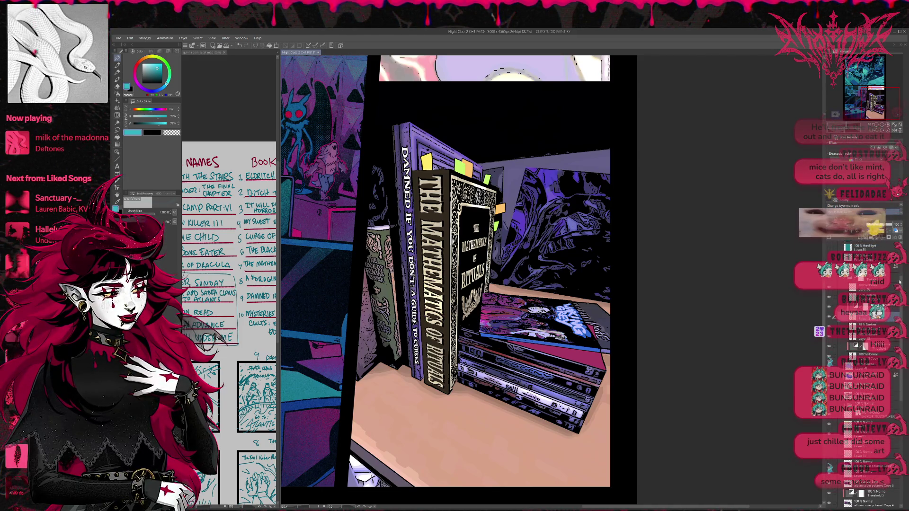
pyautogui.scroll(5, 902, 263)
pyautogui.scroll(-3, 902, 263)
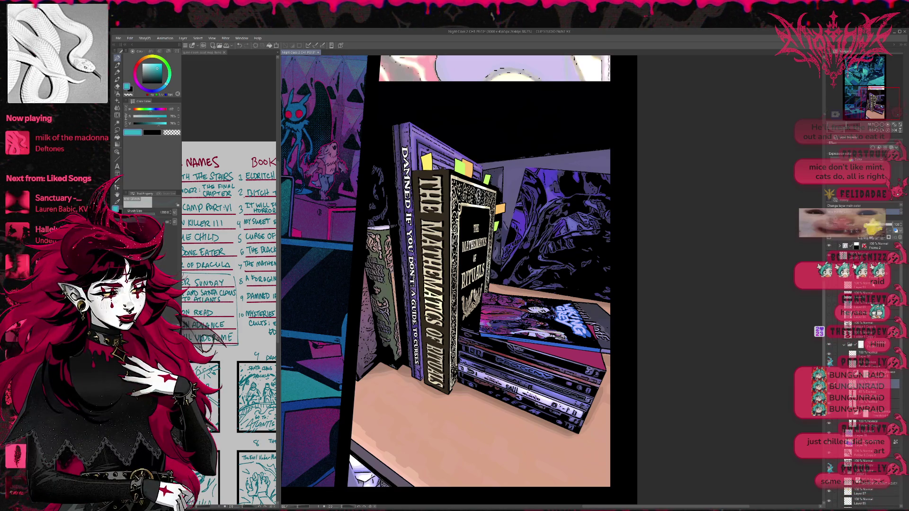
# Step: Add a new raster layer and drag the border-effect layer higher in the stack
pyautogui.hotkey('ctrl', 'shift', 'n')
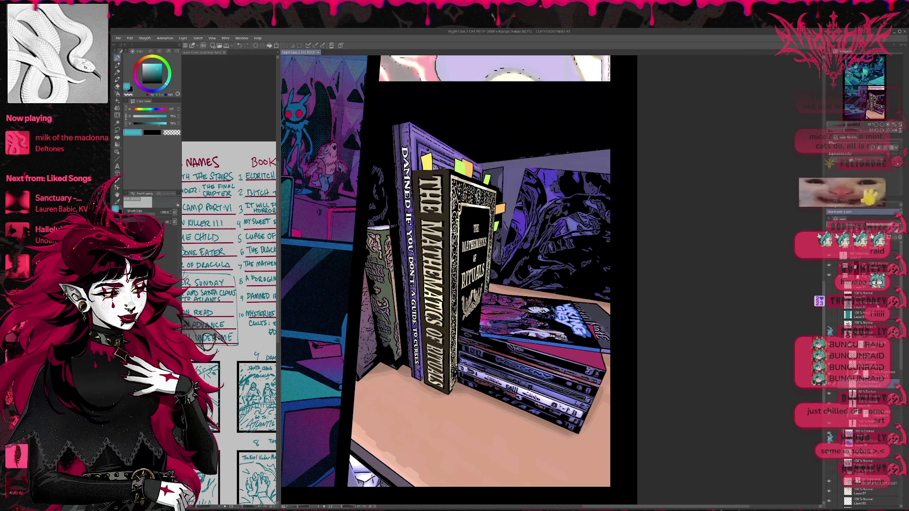
pyautogui.click(118, 152)
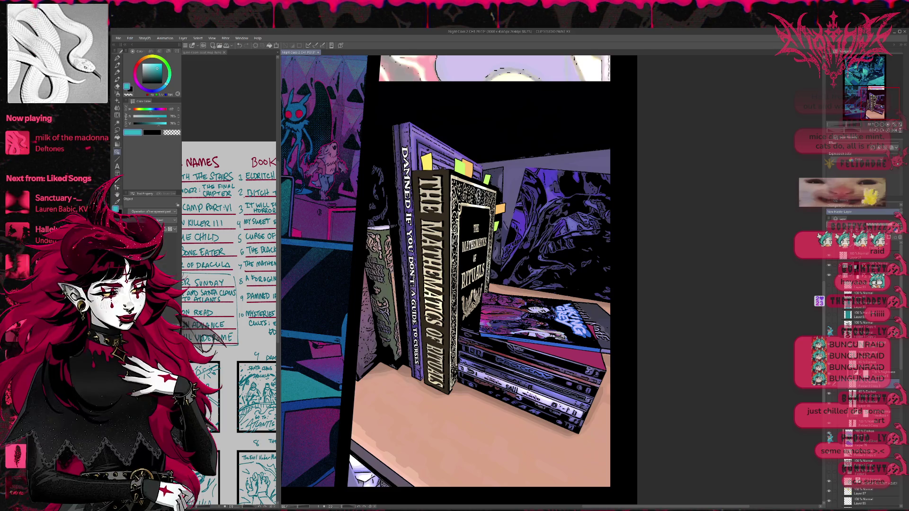
pyautogui.click(859, 481)
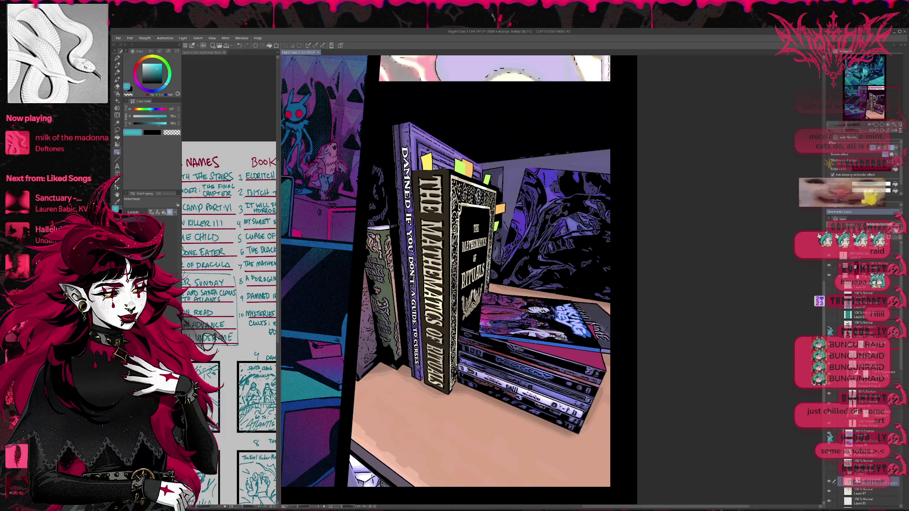
pyautogui.moveTo(860, 481); pyautogui.dragTo(859, 344)
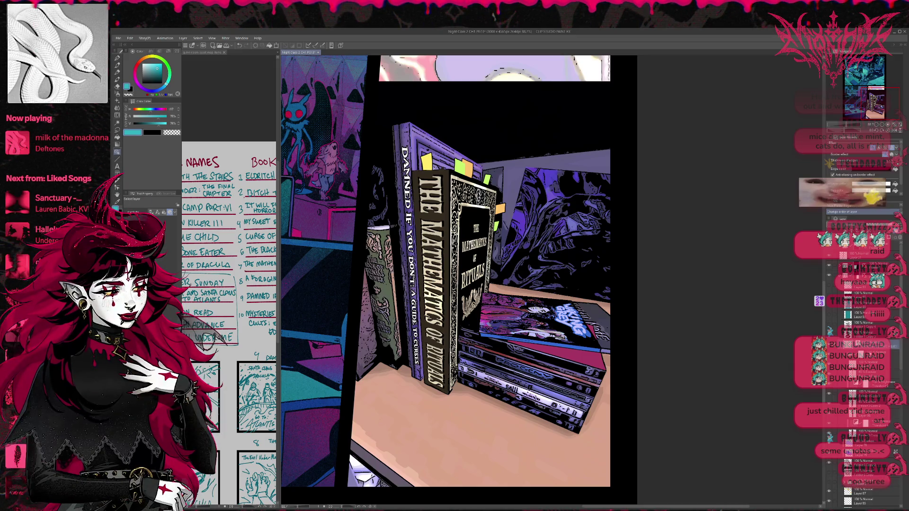
# Step: Add new paint layers, sample a dark purple, and shrink the brush from 500 to 60
pyautogui.click(866, 355)
pyautogui.hotkey('ctrl', 'shift', 'n')
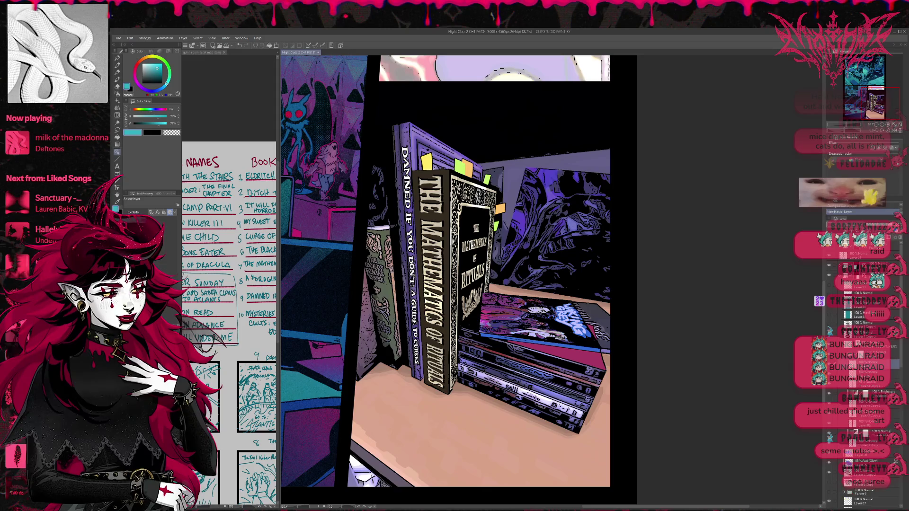
pyautogui.click(117, 58)
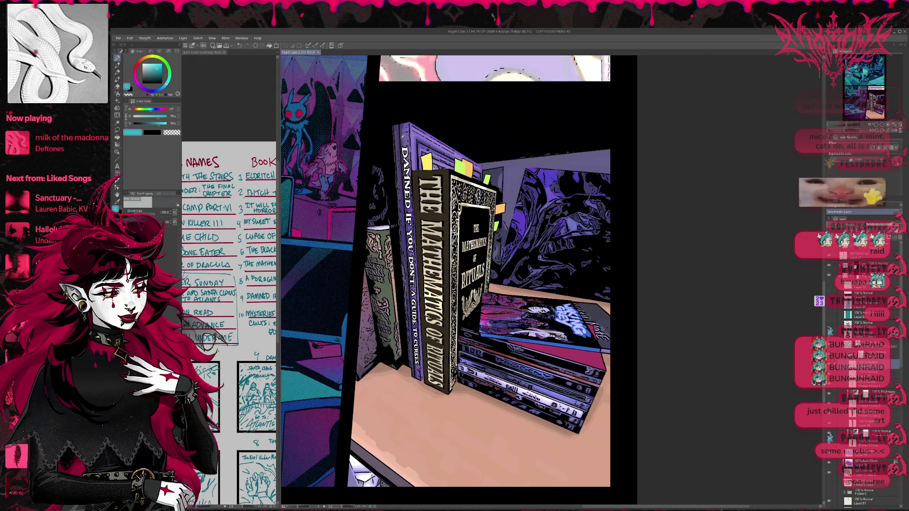
pyautogui.moveTo(370, 135); pyautogui.dragTo(434, 130)
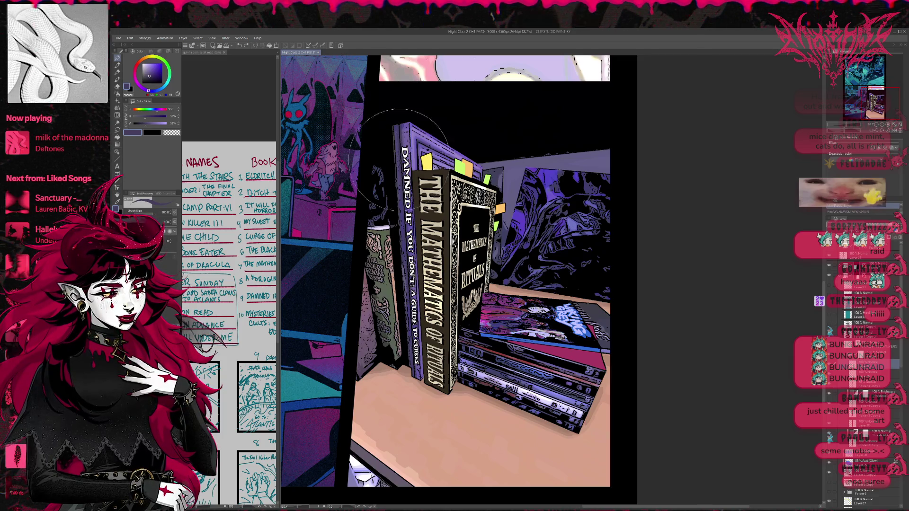
pyautogui.press('[')
pyautogui.press('[')
pyautogui.press('[')
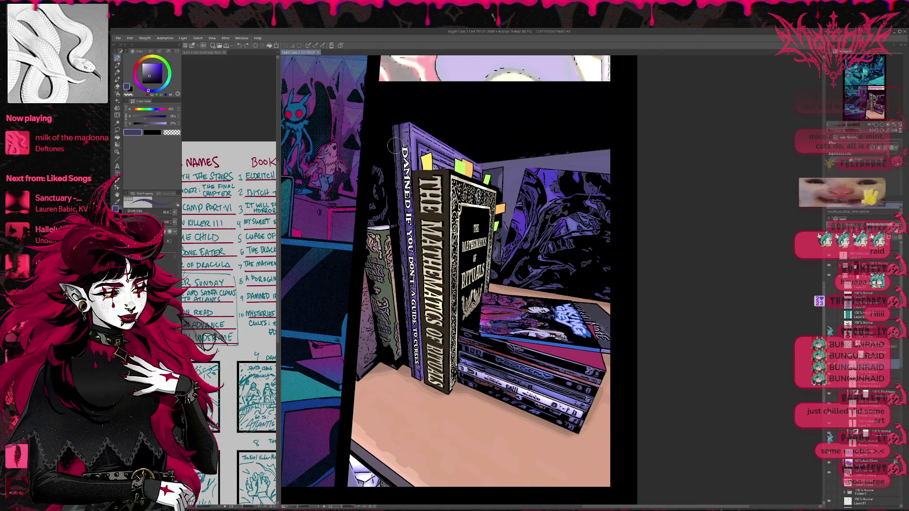
# Step: Paint a light purple highlight down the left edge of the purple spine
pyautogui.keyDown('alt'); pyautogui.click(398, 130); pyautogui.keyUp('alt')
pyautogui.moveTo(397, 130); pyautogui.dragTo(407, 220)
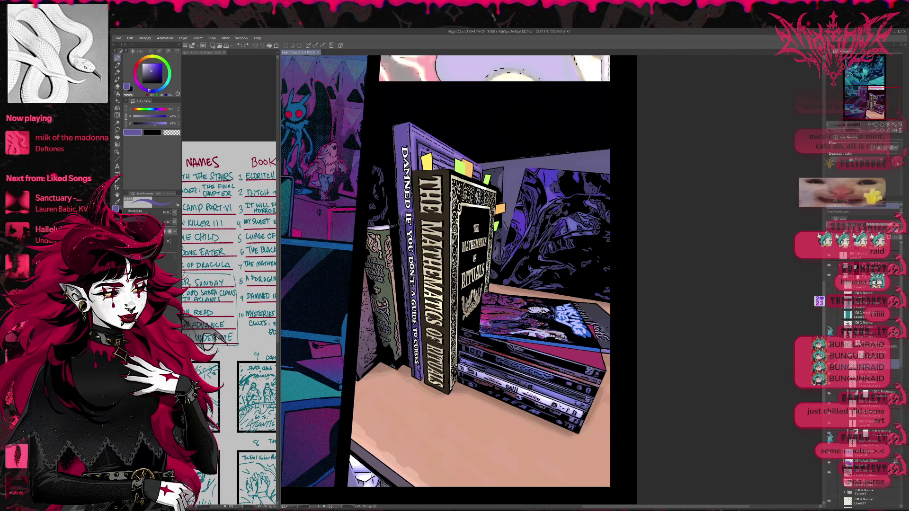
pyautogui.keyDown('alt'); pyautogui.click(413, 290); pyautogui.keyUp('alt')
pyautogui.moveTo(411, 298); pyautogui.dragTo(400, 209)
# Step: Fine-tune the purple shade several times, switch to the eraser, and turn the teal colour layer on
pyautogui.keyDown('alt'); pyautogui.click(415, 329); pyautogui.keyUp('alt')
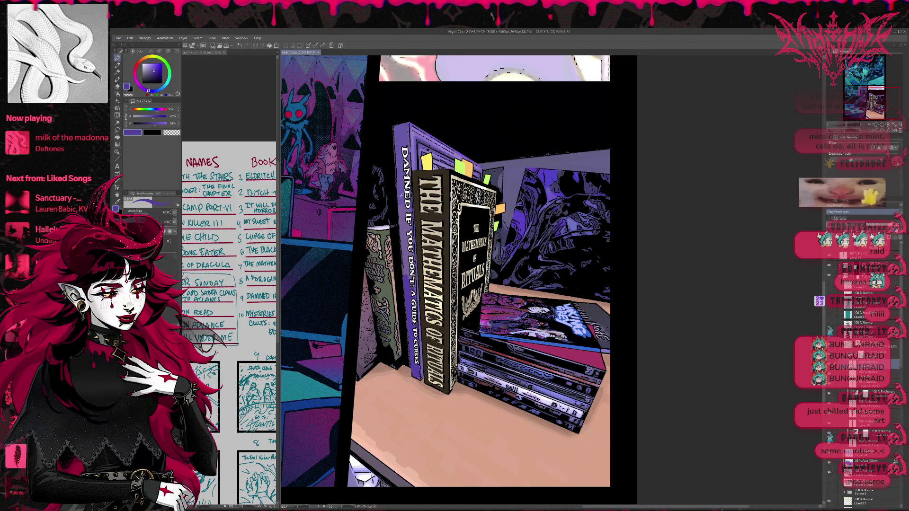
pyautogui.keyDown('alt'); pyautogui.click(400, 265); pyautogui.keyUp('alt')
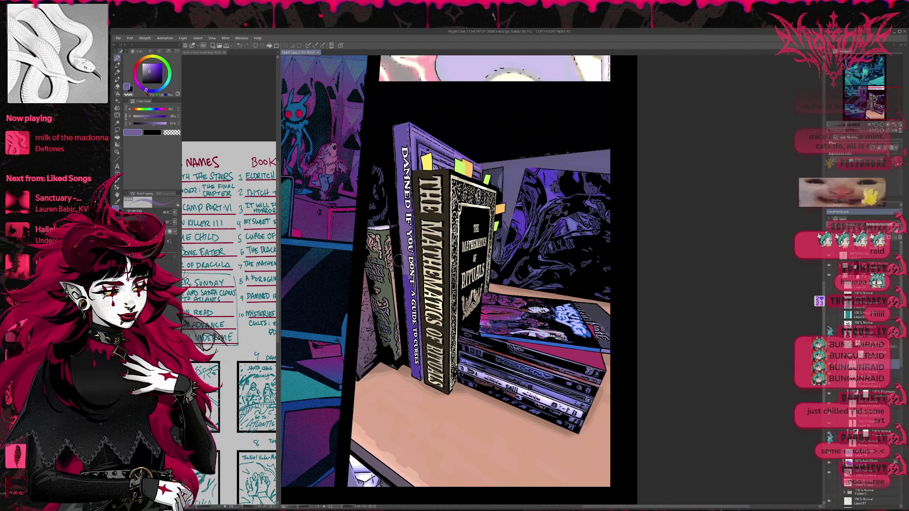
pyautogui.keyDown('alt'); pyautogui.click(410, 308); pyautogui.keyUp('alt')
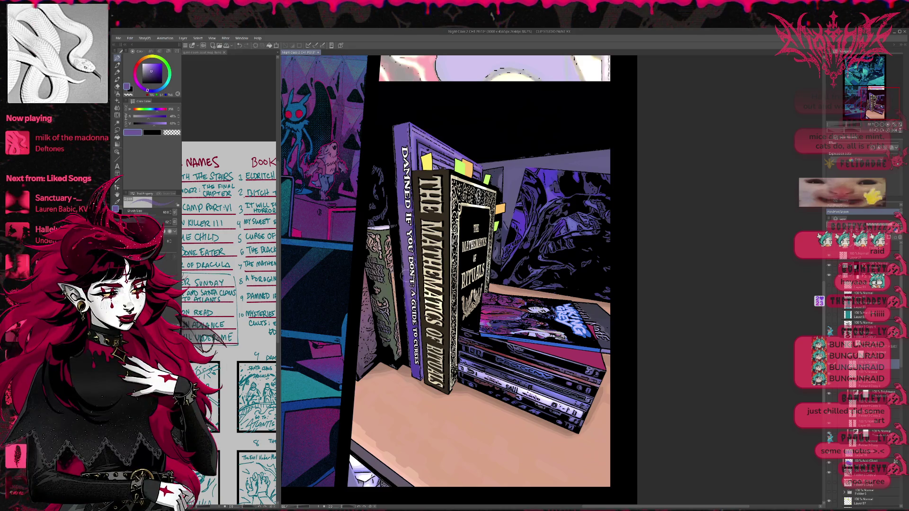
pyautogui.keyDown('alt'); pyautogui.click(402, 224); pyautogui.keyUp('alt')
pyautogui.keyDown('alt'); pyautogui.click(409, 280); pyautogui.keyUp('alt')
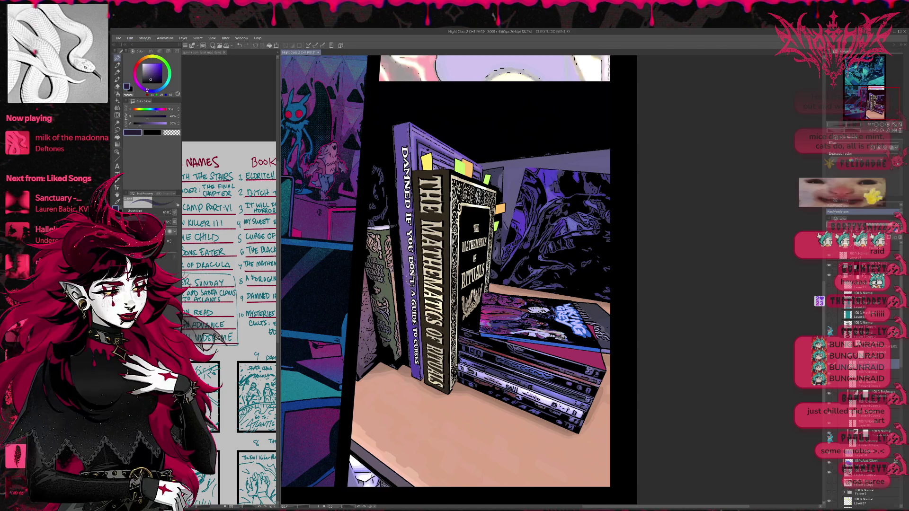
pyautogui.keyDown('alt'); pyautogui.click(409, 291); pyautogui.keyUp('alt')
pyautogui.press('e')
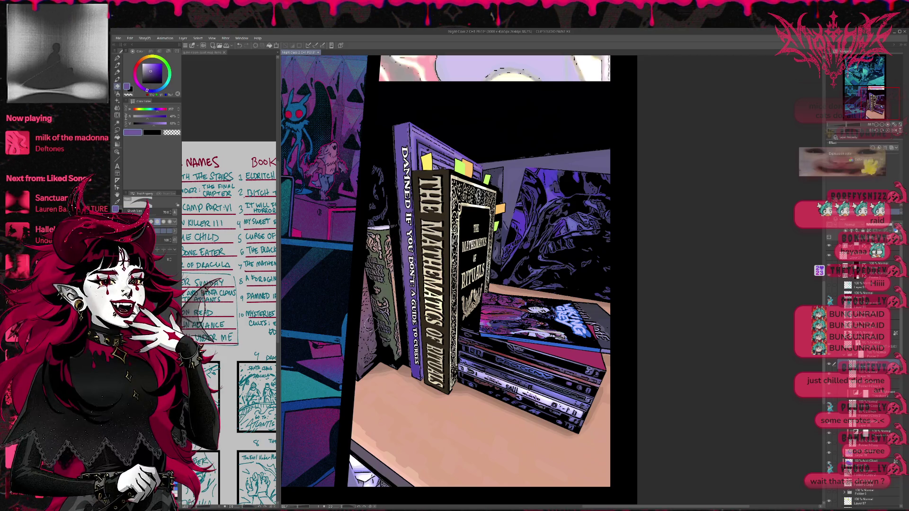
pyautogui.click(834, 288)
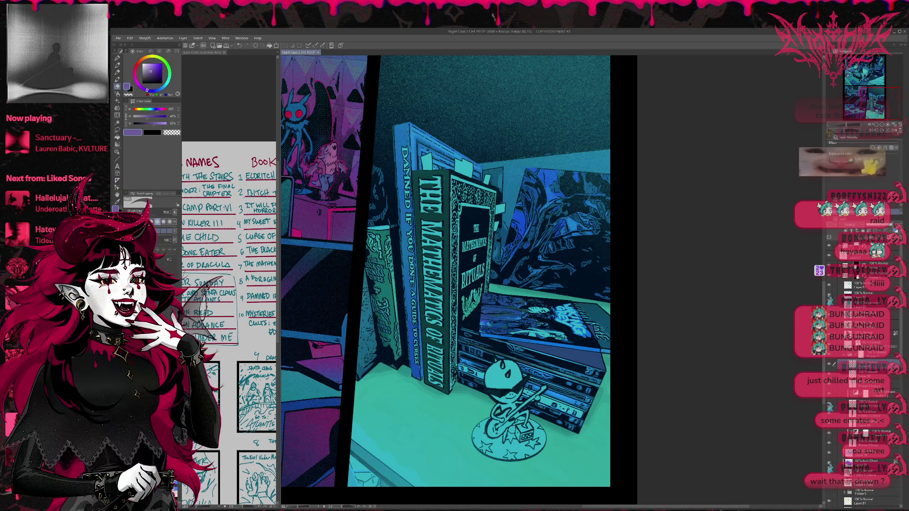
# Step: Toggle the bedroom panel's 3D render reference to compare it with the coloured art
pyautogui.moveTo(881, 106); pyautogui.dragTo(857, 87)
pyautogui.scroll(-2, 864, 83)
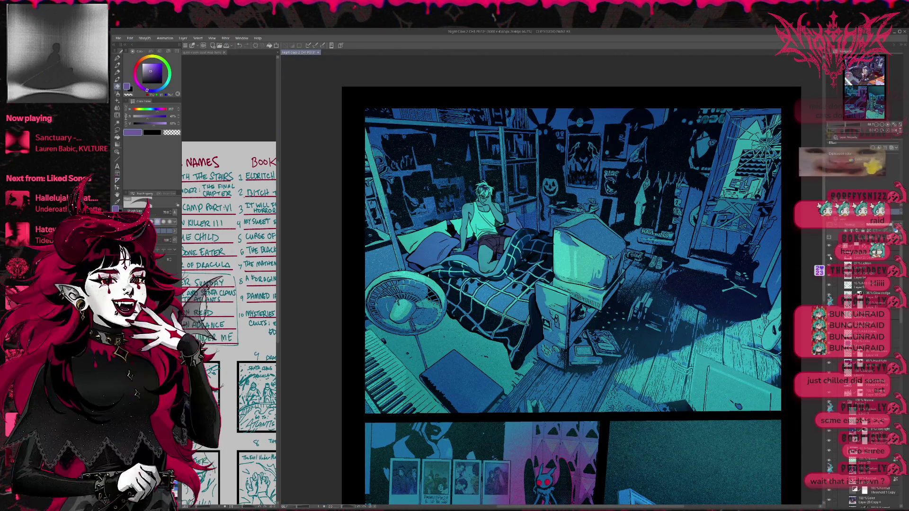
pyautogui.click(829, 257)
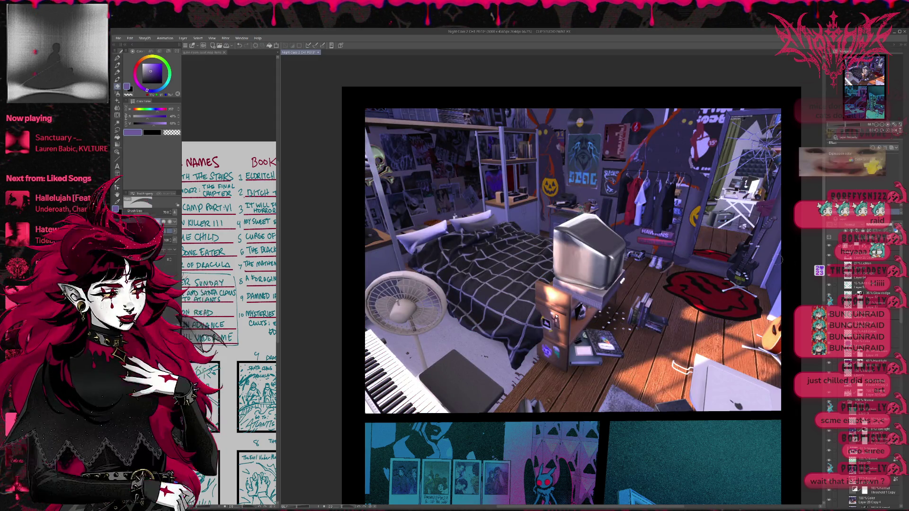
pyautogui.click(829, 248)
pyautogui.click(829, 247)
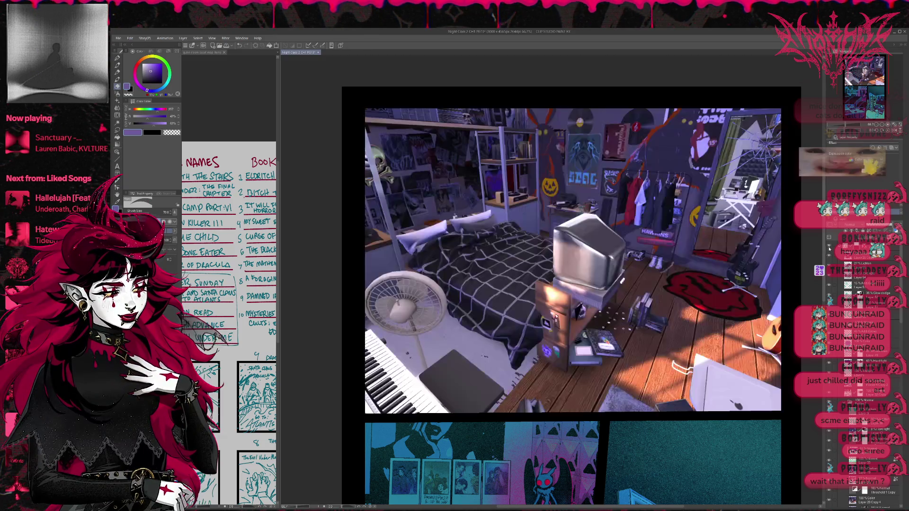
pyautogui.click(830, 258)
pyautogui.click(829, 258)
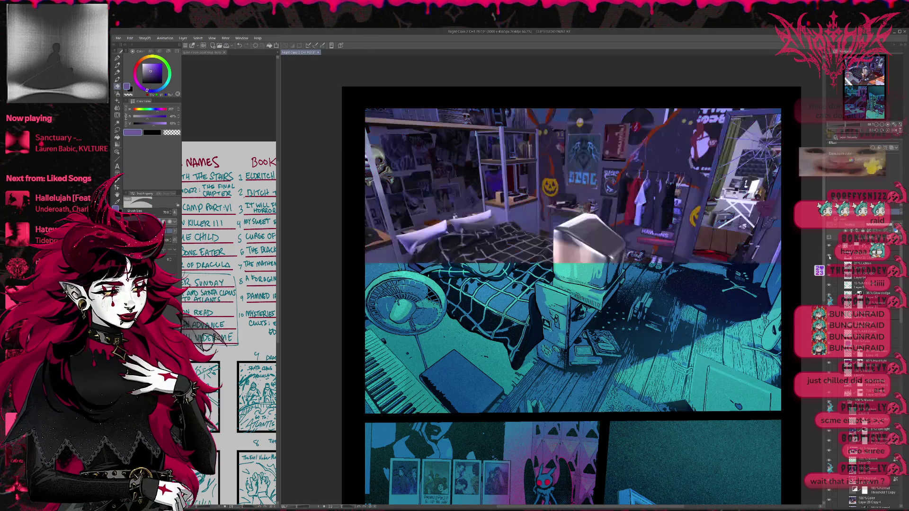
pyautogui.click(830, 258)
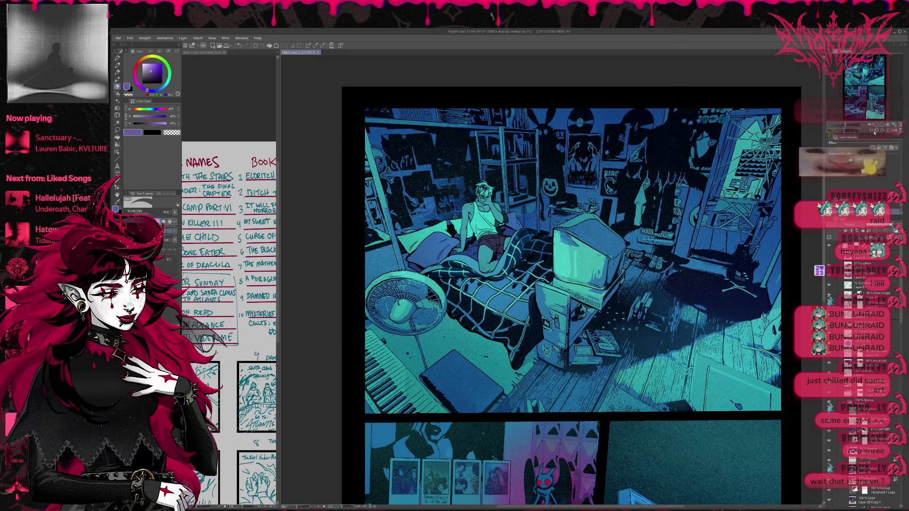
# Step: Scroll to the book panel's layers and show the hidden pink and lavender colour layer
pyautogui.moveTo(870, 76); pyautogui.dragTo(892, 134)
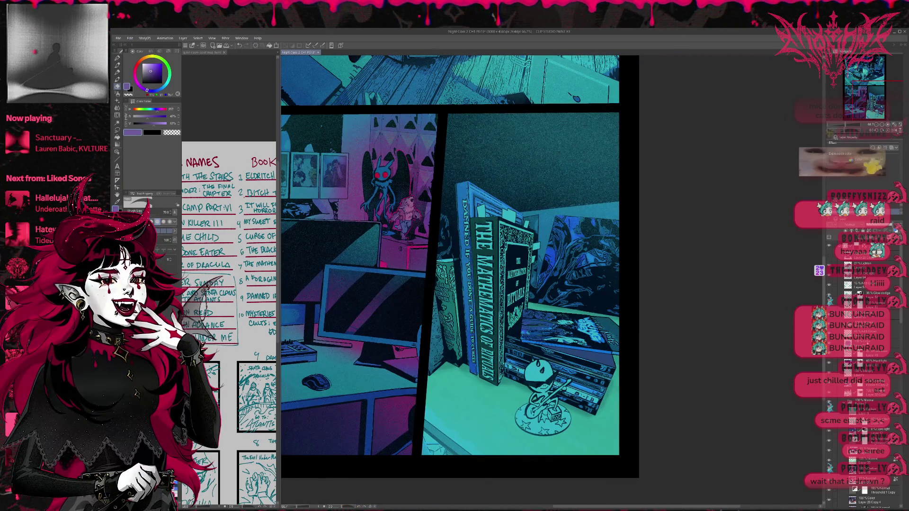
pyautogui.scroll(-5, 872, 366)
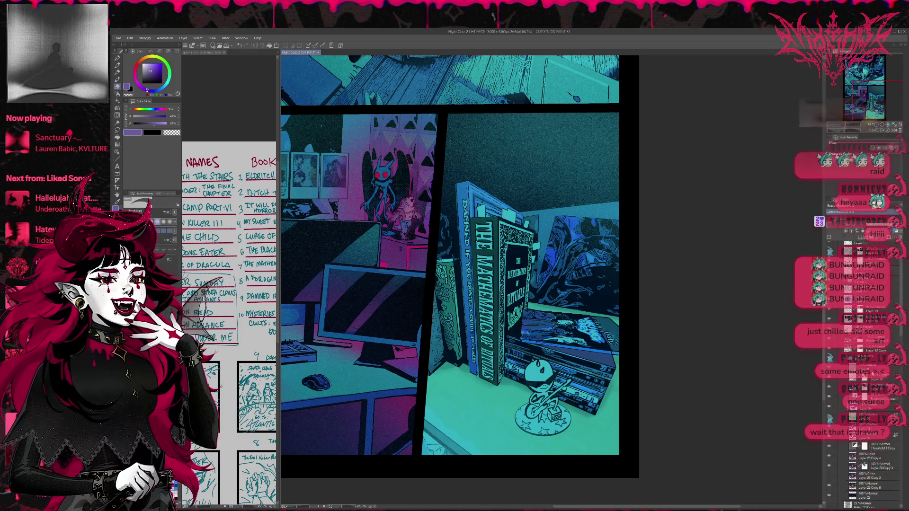
pyautogui.scroll(2, 873, 371)
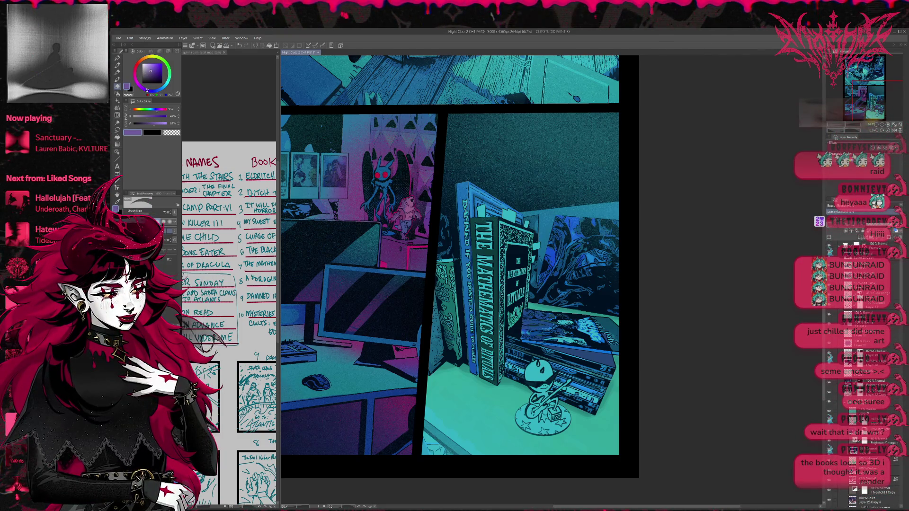
pyautogui.scroll(3, 873, 371)
pyautogui.scroll(3, 873, 371)
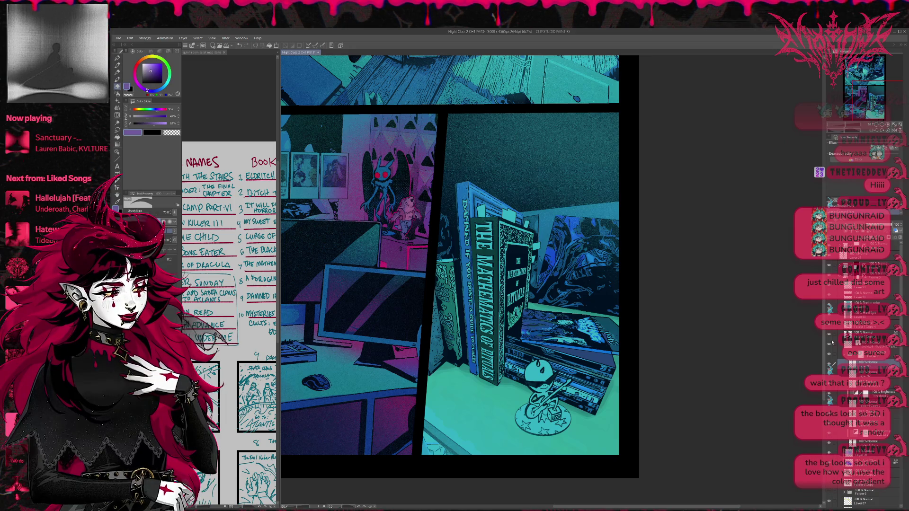
pyautogui.click(829, 289)
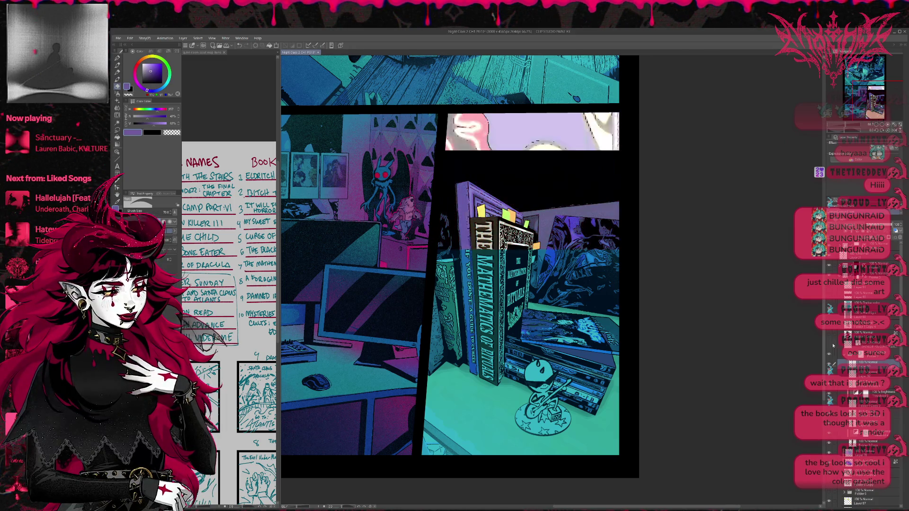
# Step: Show the shelf's purple and peach colour layer and undo the sticky-note tabs
pyautogui.click(833, 361)
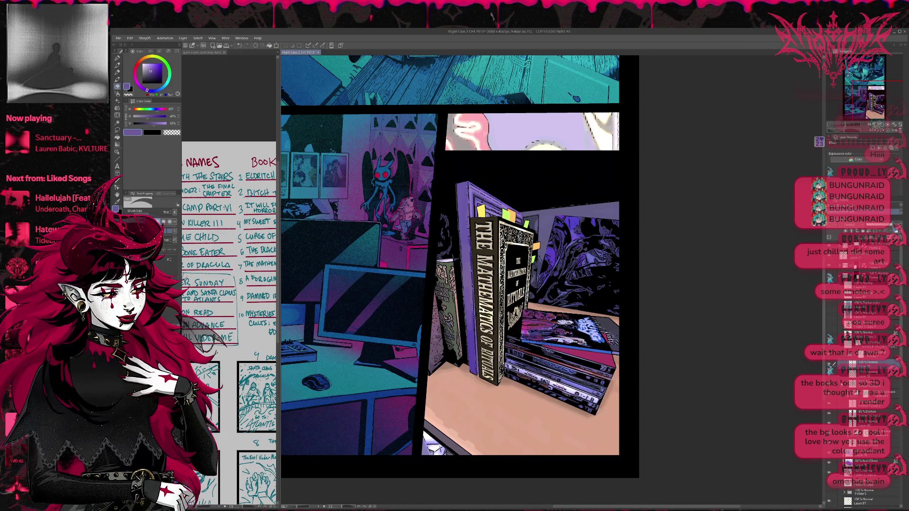
pyautogui.scroll(-2, 867, 397)
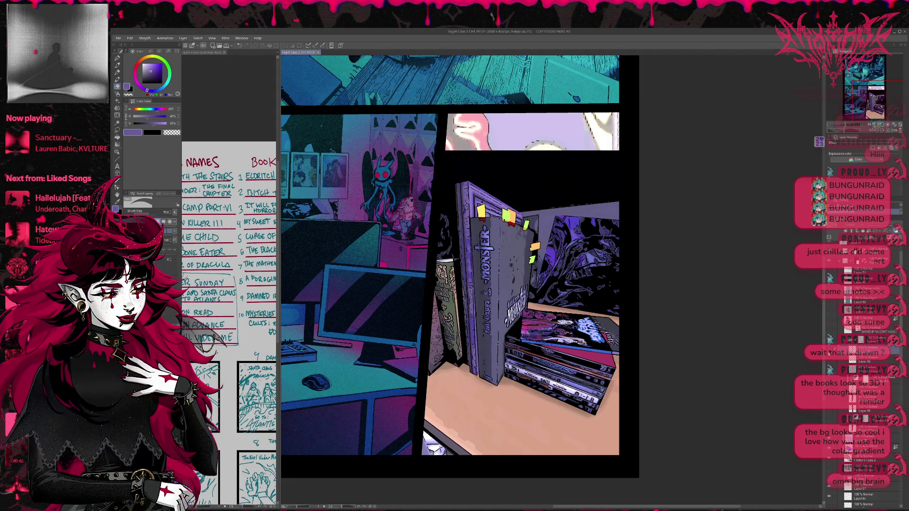
pyautogui.scroll(-3, 840, 412)
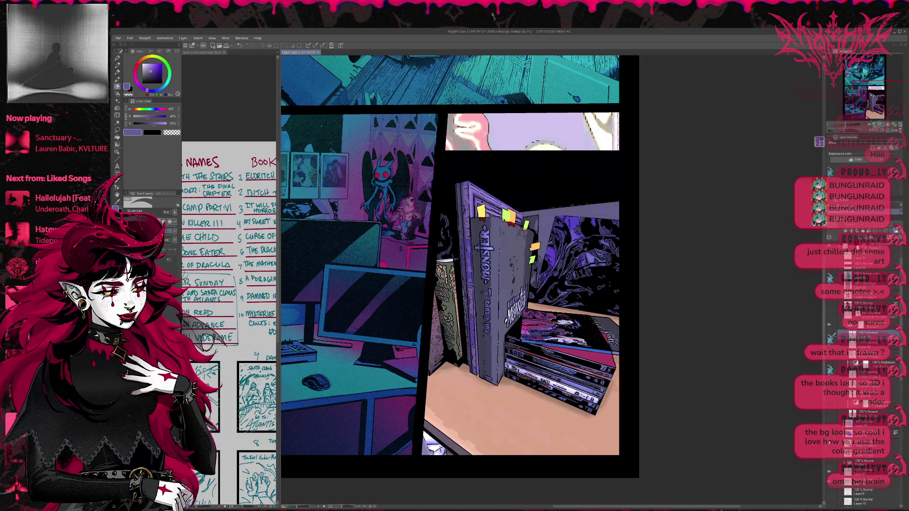
pyautogui.scroll(-5, 834, 428)
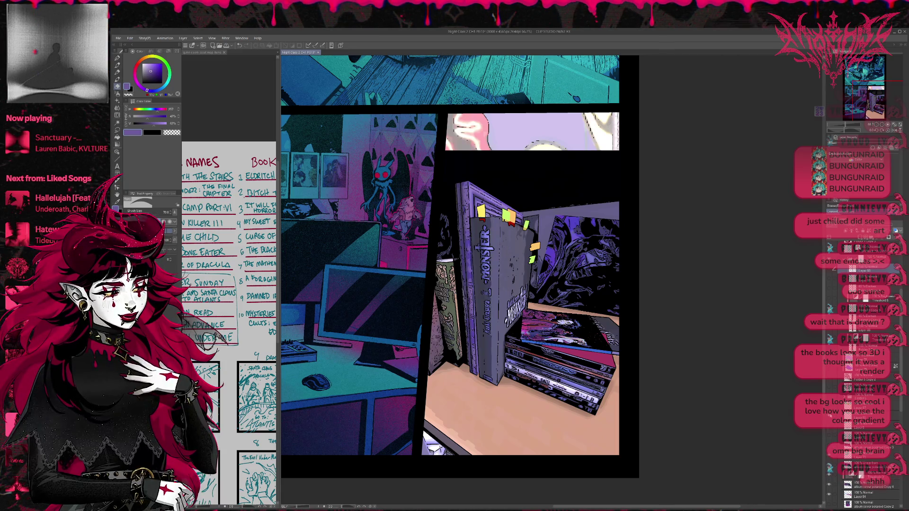
pyautogui.hotkey('ctrl', 'z')
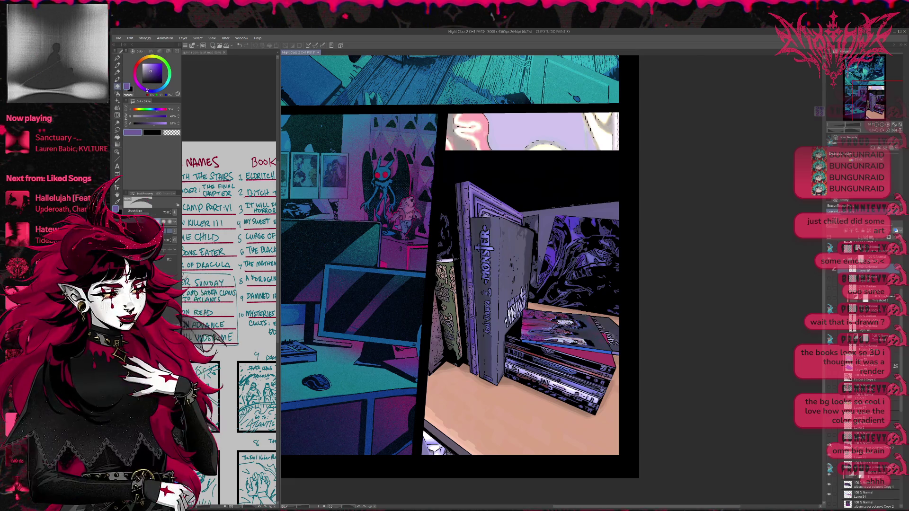
# Step: Switch the disc-case album art, restore the sticky-note tabs, and hide the desk's WAKING GREY lettering
pyautogui.click(829, 445)
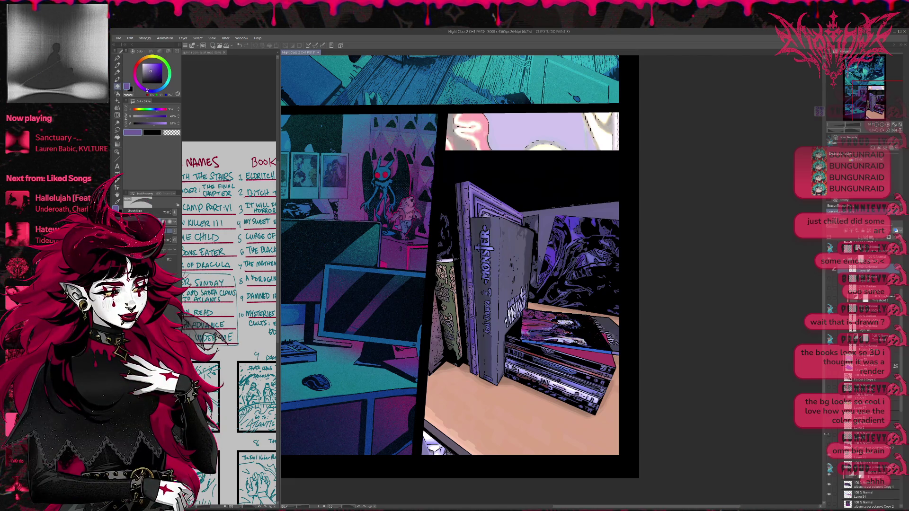
pyautogui.click(829, 407)
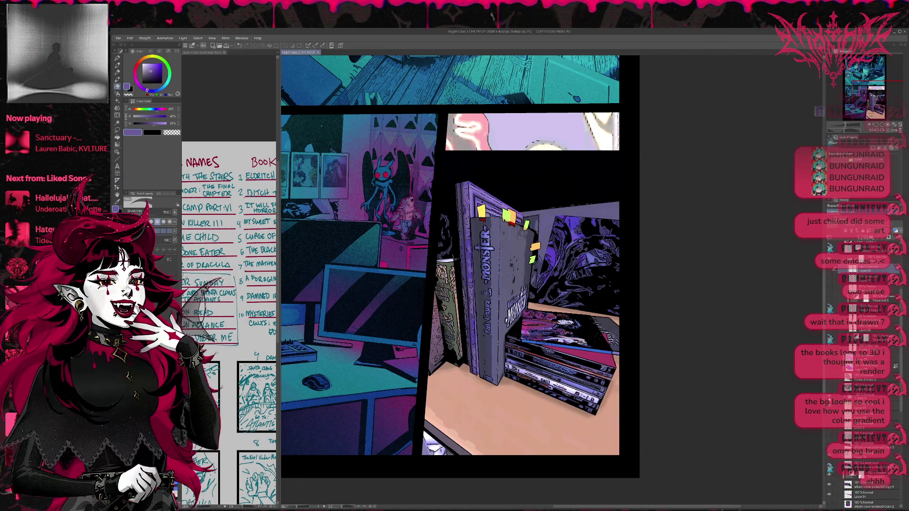
pyautogui.click(829, 417)
pyautogui.click(828, 389)
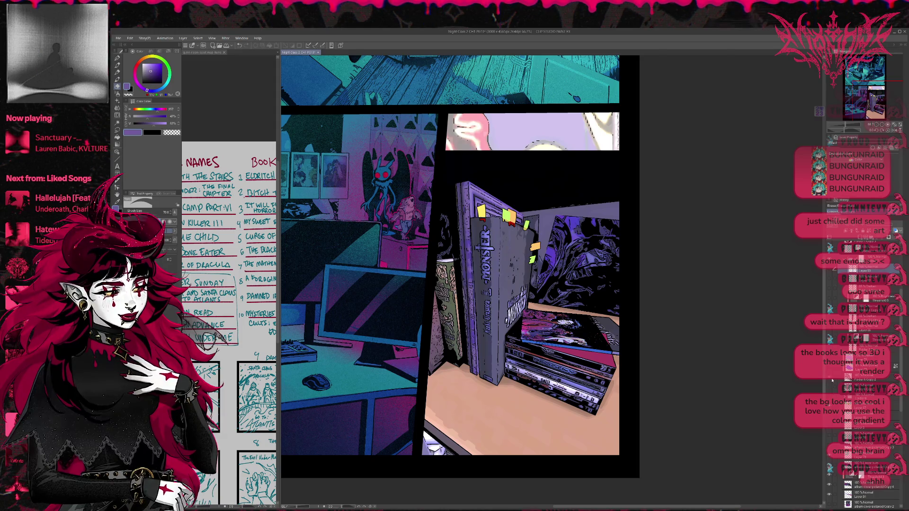
# Step: Show light WAKING GREY lettering on the top book and brighten The Mathematics of Rituals cover
pyautogui.click(832, 380)
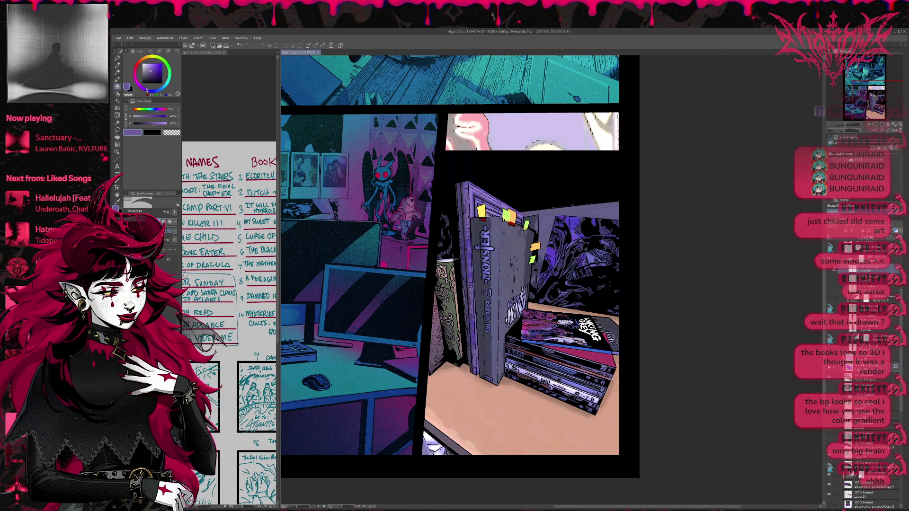
pyautogui.click(829, 380)
pyautogui.click(830, 349)
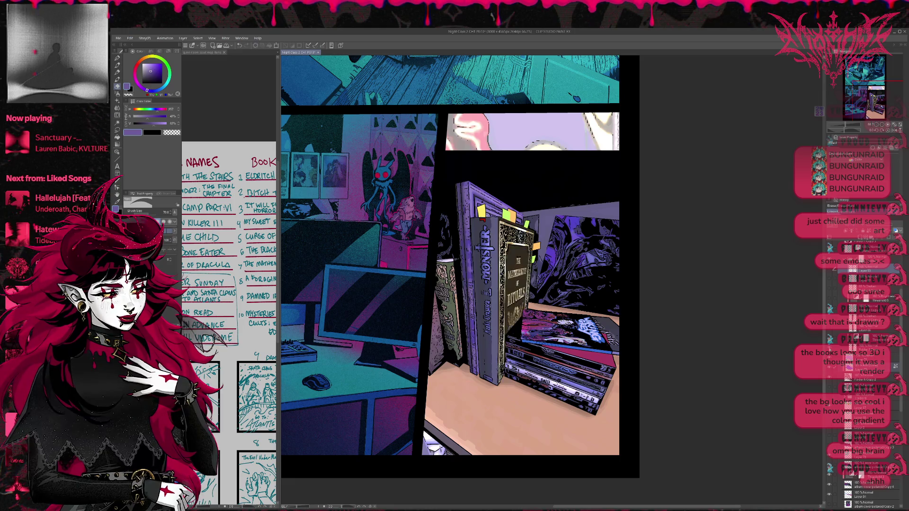
pyautogui.click(829, 339)
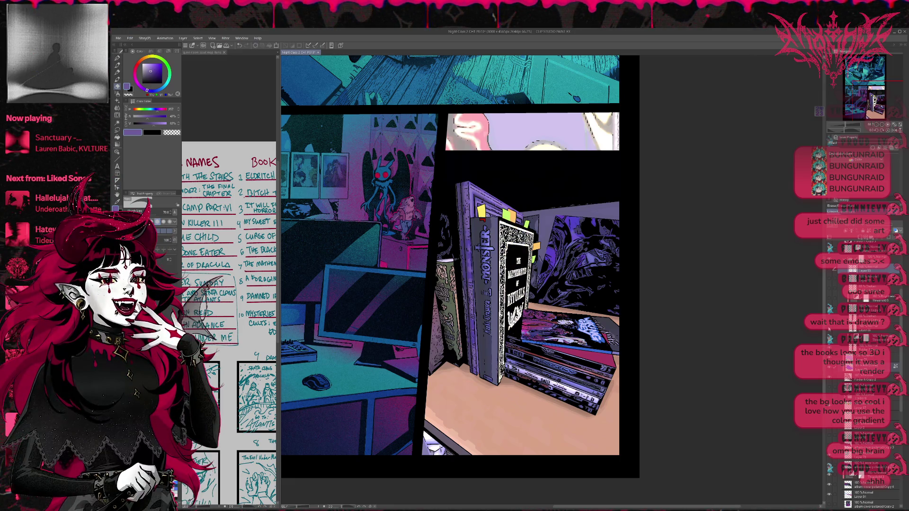
pyautogui.click(829, 328)
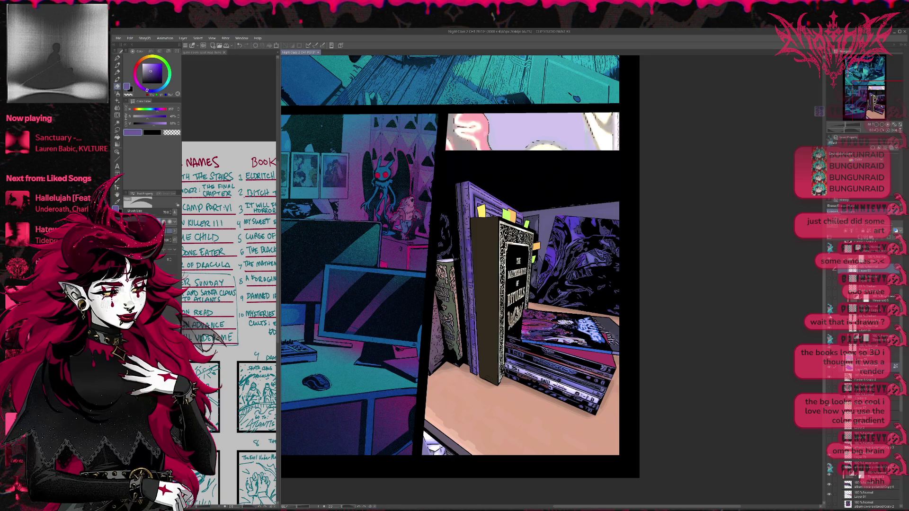
pyautogui.click(829, 291)
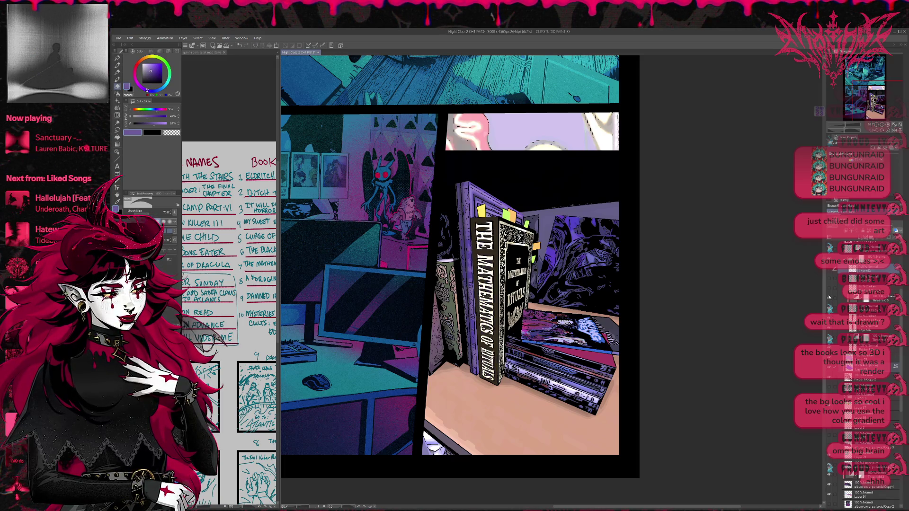
pyautogui.click(830, 281)
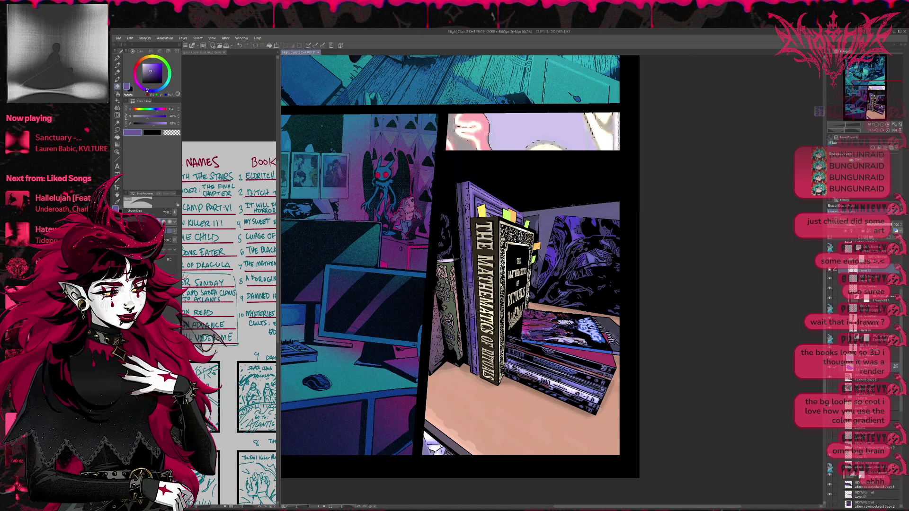
pyautogui.click(829, 269)
pyautogui.click(828, 301)
pyautogui.click(840, 317)
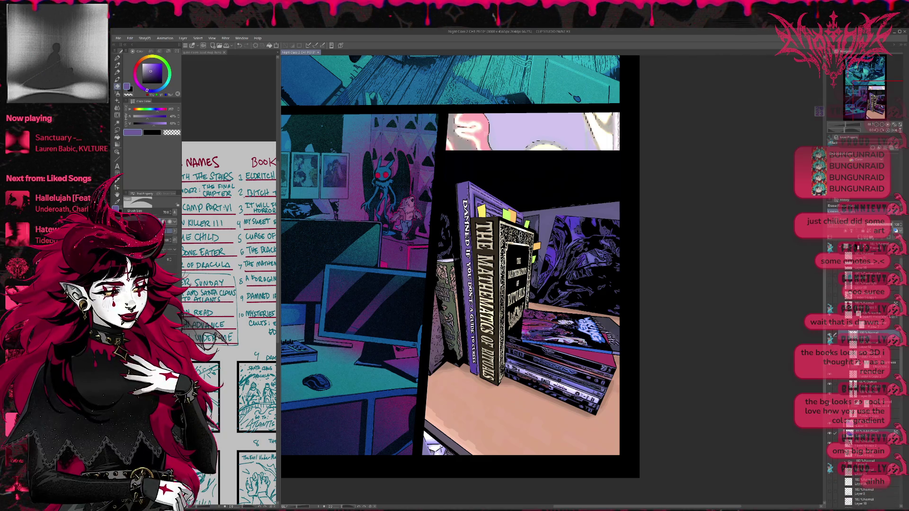
pyautogui.hotkey('ctrl', 't')
pyautogui.moveTo(469, 284); pyautogui.dragTo(468, 284)
pyautogui.moveTo(462, 199); pyautogui.dragTo(474, 191)
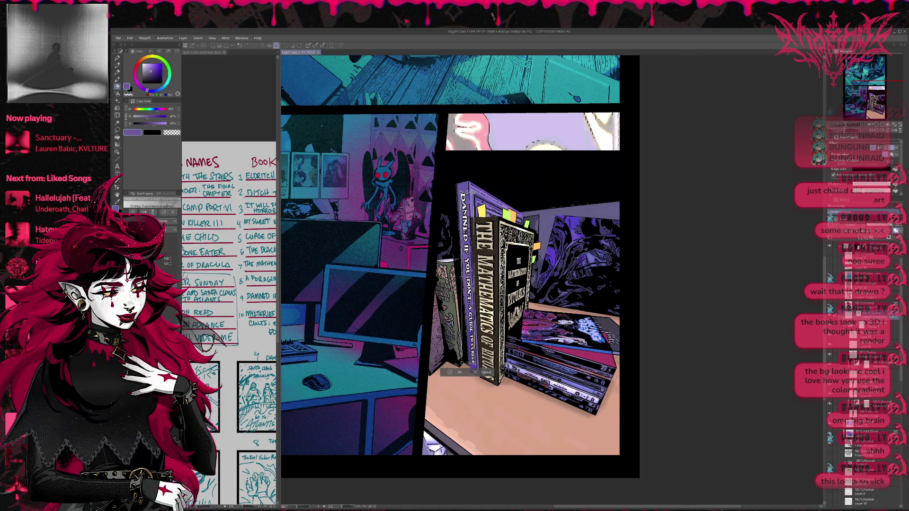
pyautogui.press('Return')
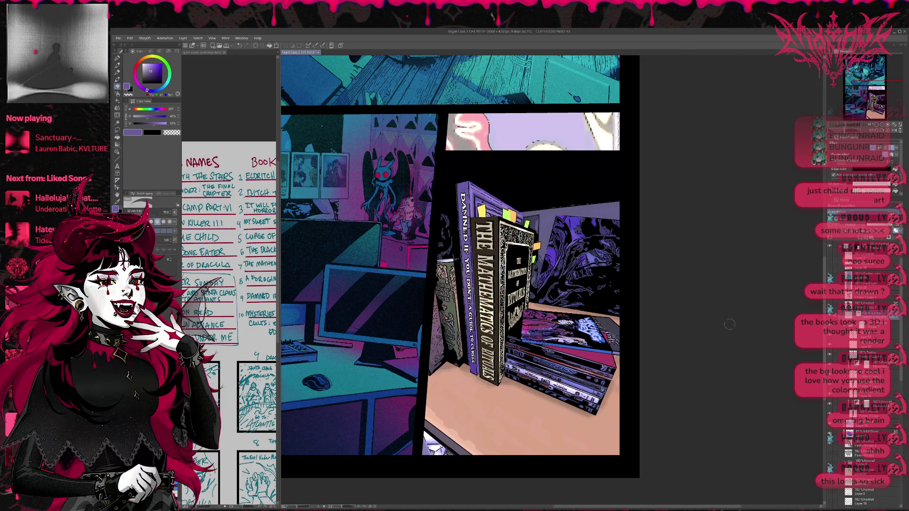
pyautogui.scroll(1, 639, 342)
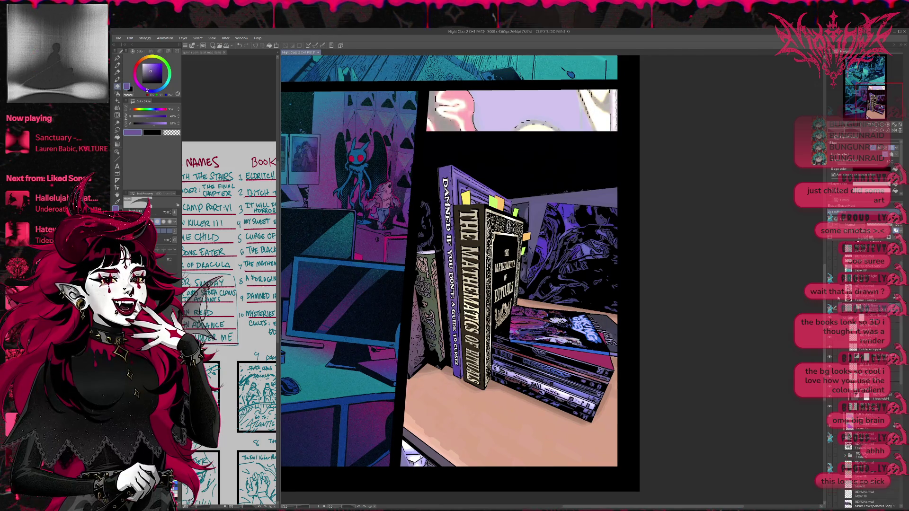
pyautogui.scroll(-2, 862, 331)
pyautogui.click(829, 305)
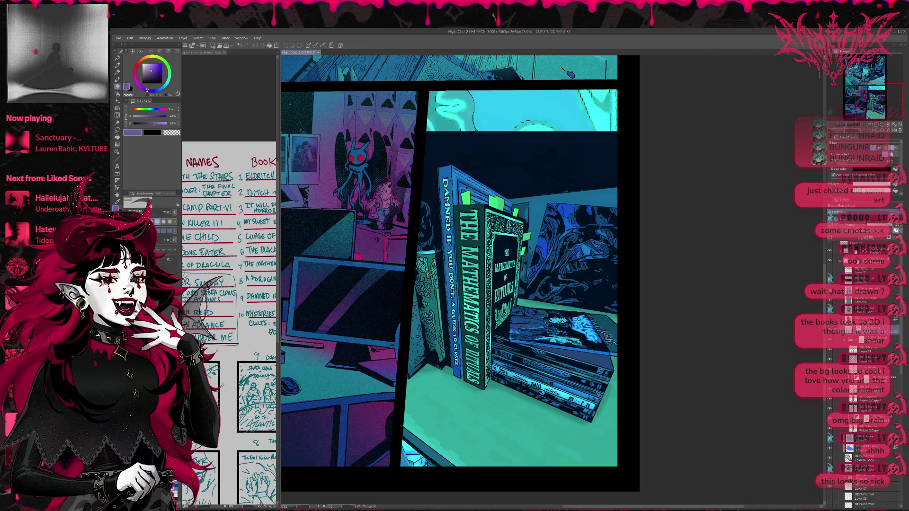
# Step: Show the guitar-holding figurine and toggle the book panel's sky layer to compare
pyautogui.scroll(-5, 744, 302)
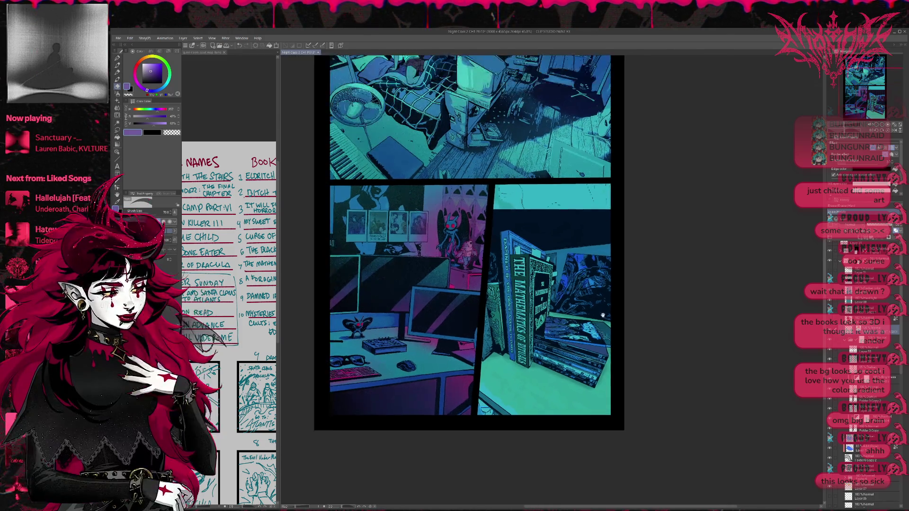
pyautogui.click(831, 320)
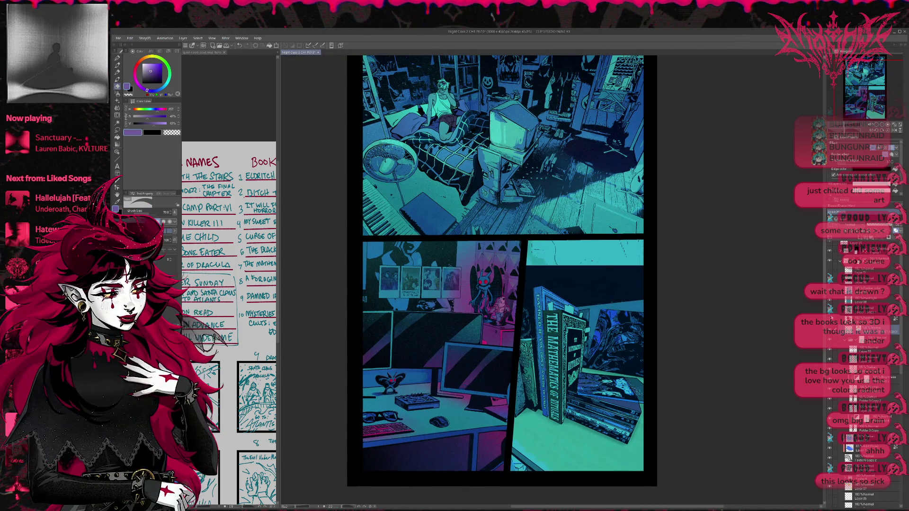
pyautogui.click(830, 278)
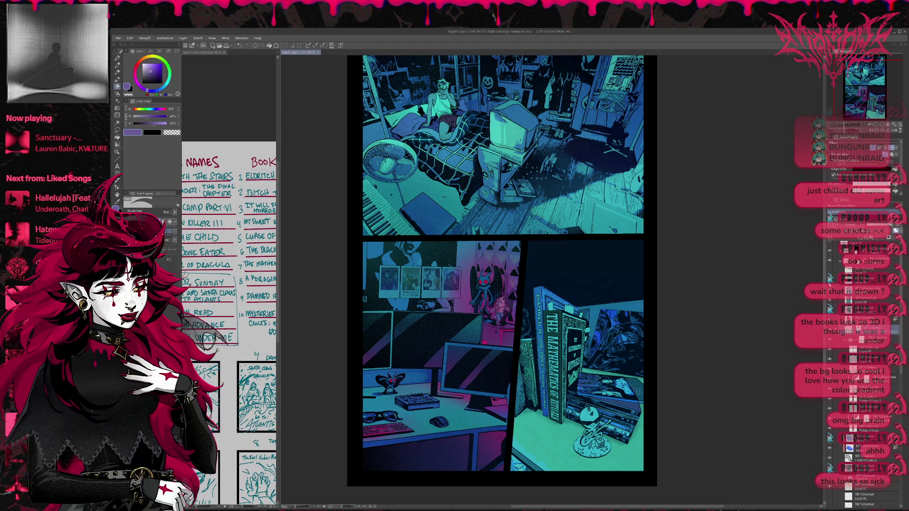
pyautogui.click(829, 278)
pyautogui.click(830, 278)
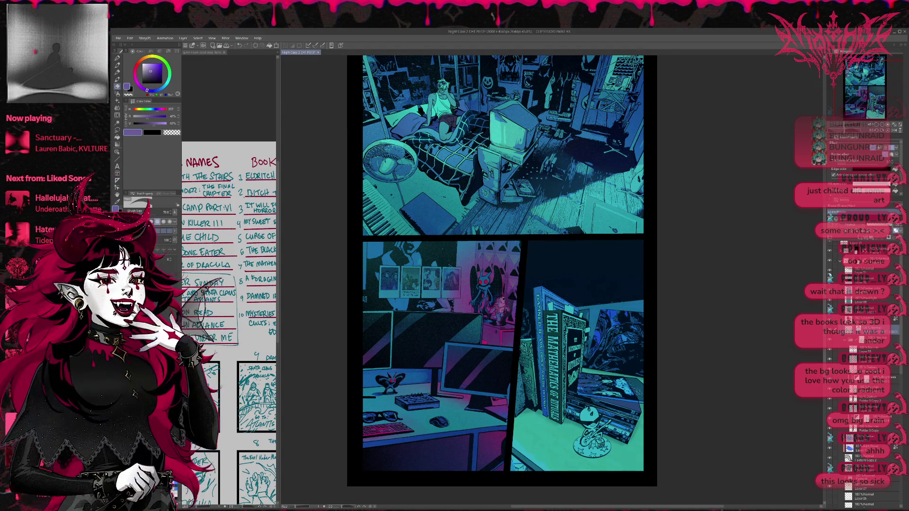
pyautogui.click(830, 278)
# Step: Toggle the book panel's sky and wall layers off and on again
pyautogui.scroll(2, 807, 257)
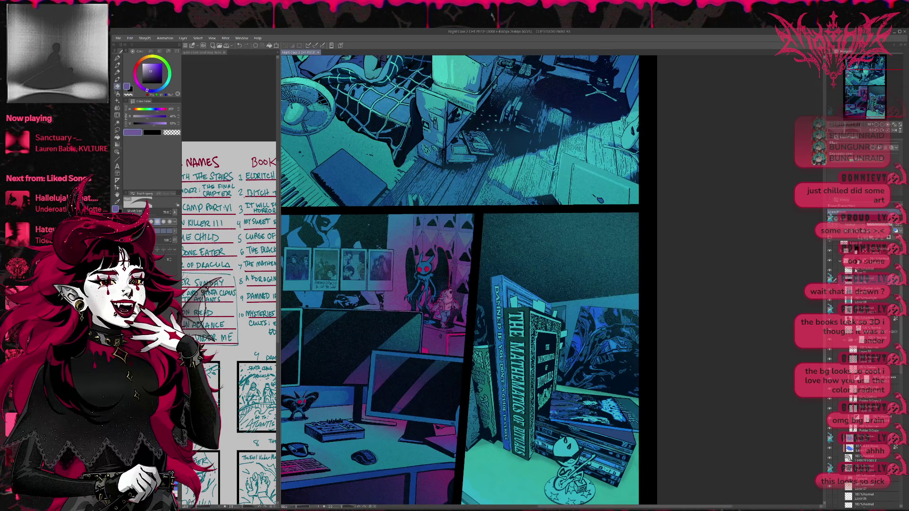
pyautogui.click(830, 279)
pyautogui.click(830, 271)
pyautogui.click(830, 279)
pyautogui.click(830, 271)
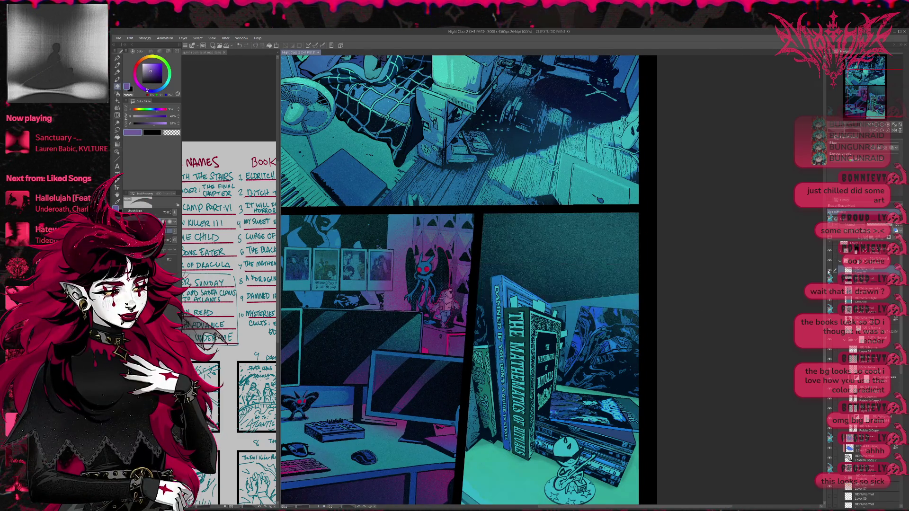
pyautogui.scroll(-3, 680, 327)
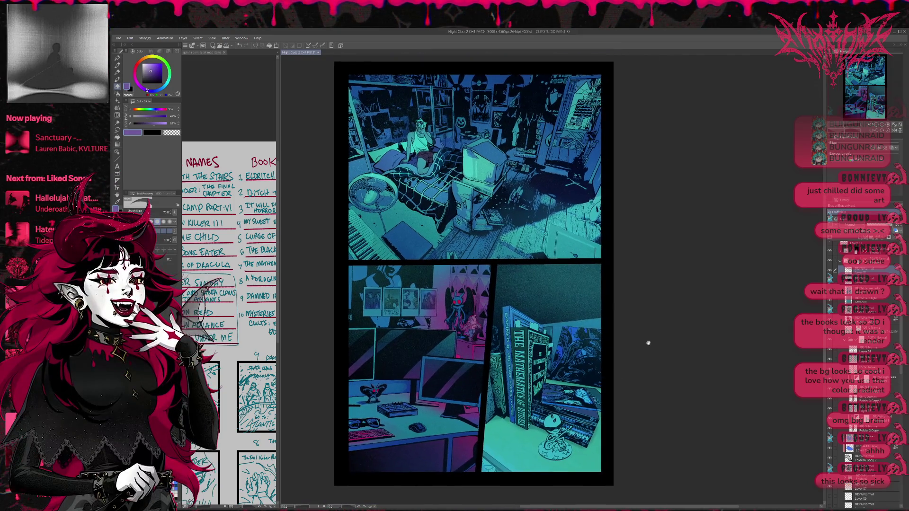
# Step: Nudge the page view right and hide the teal gradient map over the book panel
pyautogui.moveTo(648, 342); pyautogui.dragTo(660, 341)
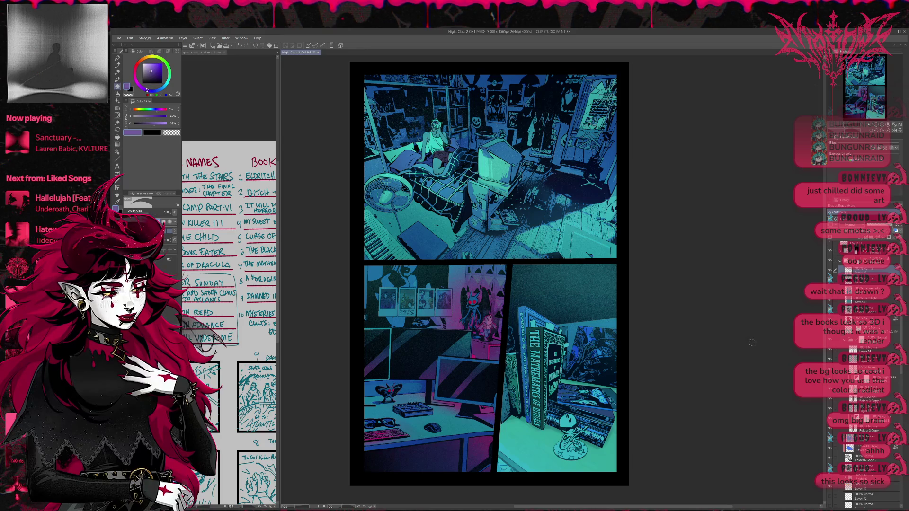
pyautogui.scroll(2, 738, 353)
pyautogui.scroll(-3, 737, 352)
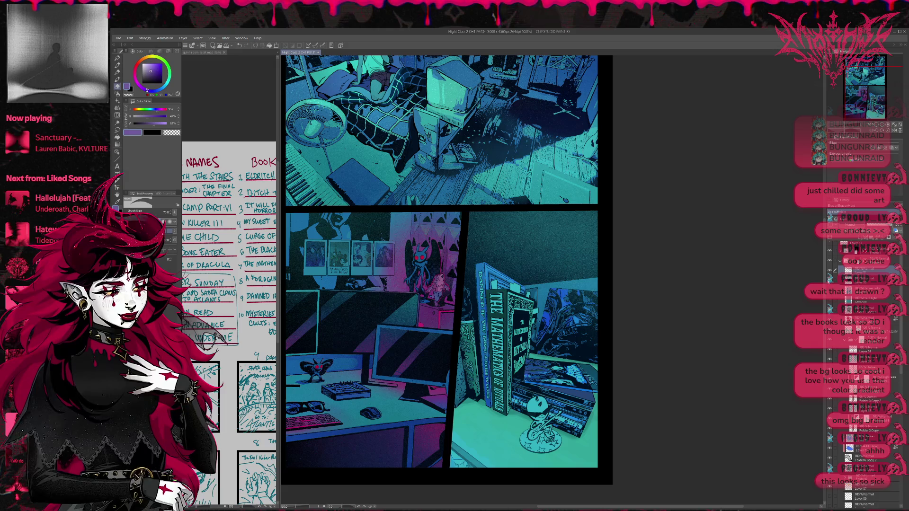
pyautogui.click(830, 270)
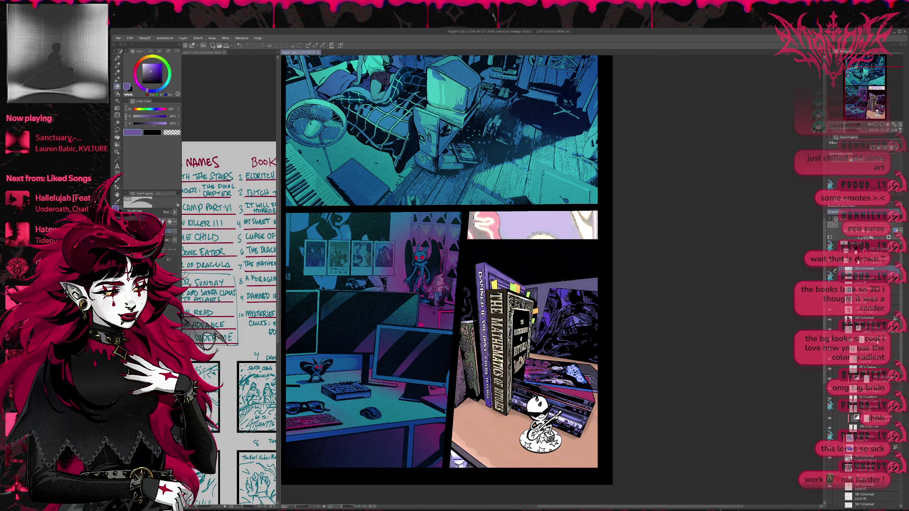
pyautogui.hotkey('ctrl', 'shift', 'n')
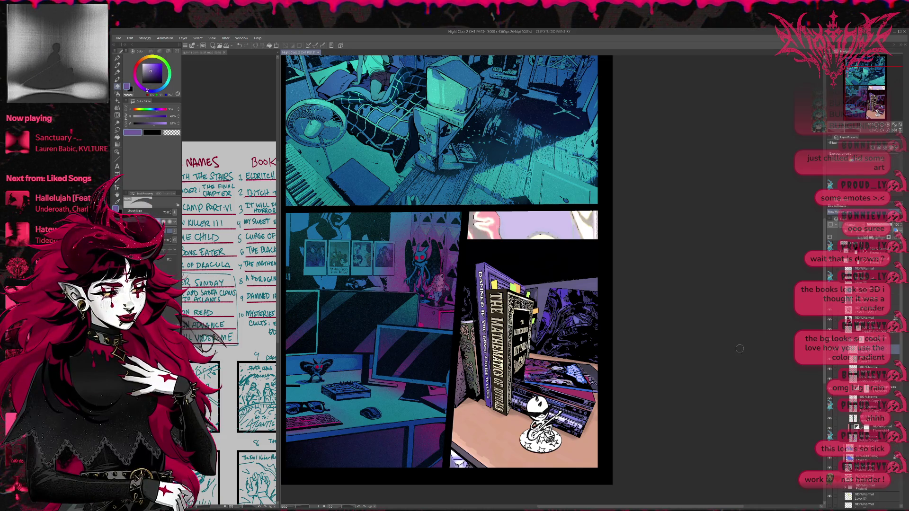
pyautogui.hotkey('ctrl', 'alt', 'g')
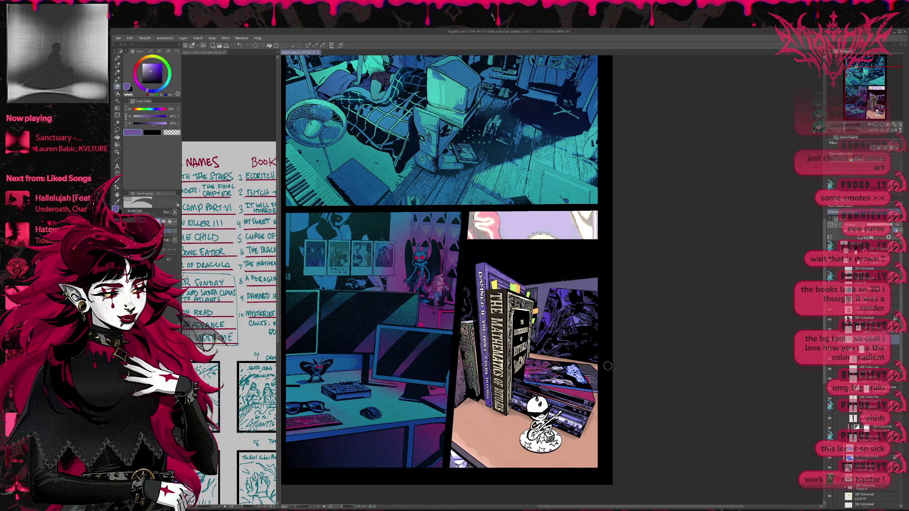
pyautogui.scroll(1, 616, 368)
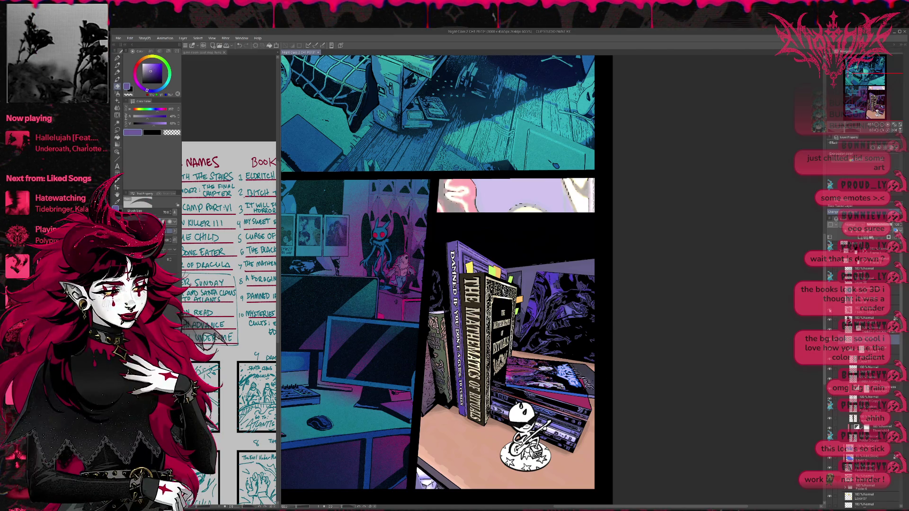
# Step: Undo to restore the teal gradient map tint over the book-stack panel
pyautogui.hotkey('ctrl', 'z')
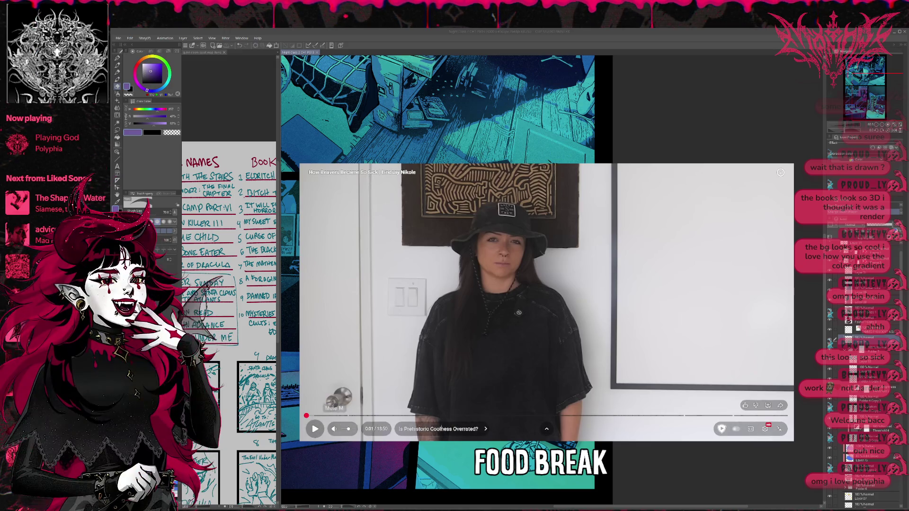
# Step: Start the prehistoric-animals video with English auto-generated captions on
pyautogui.click(314, 429)
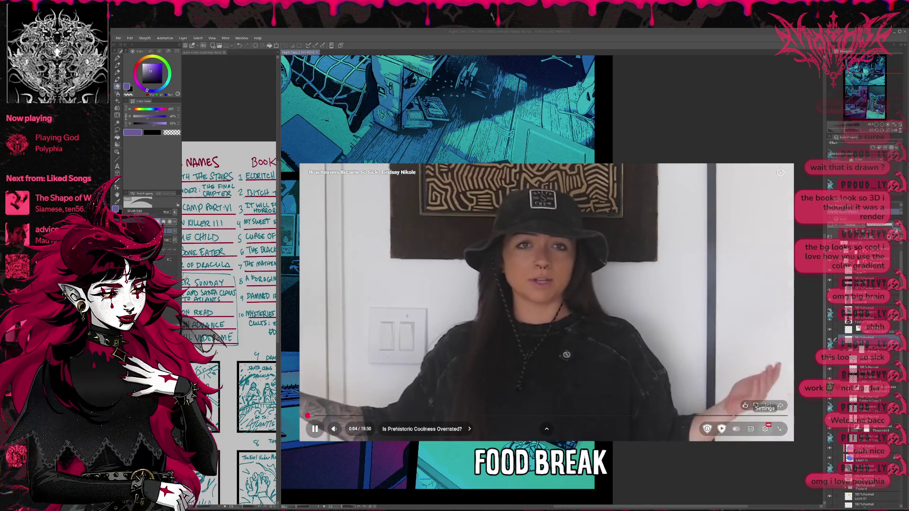
pyautogui.press('c')
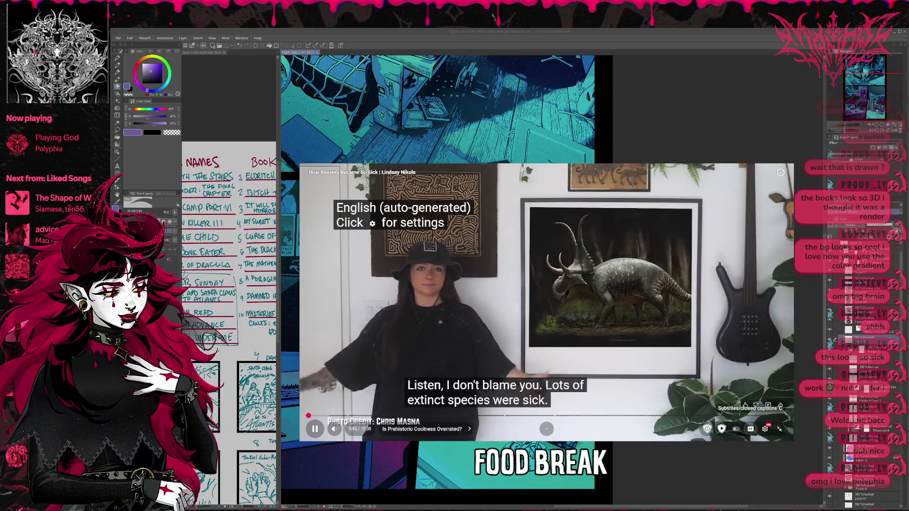
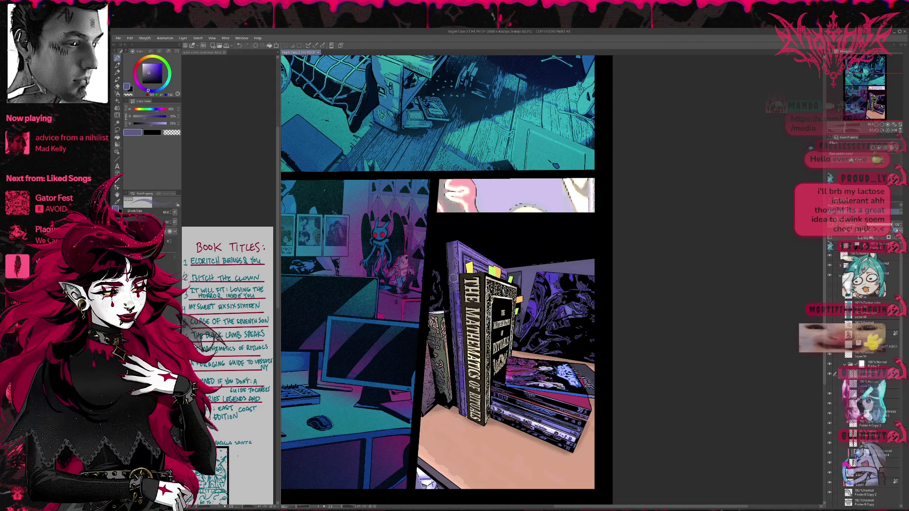
# Step: Eyedrop successive colours from the lower-right book spines, ending on a muted purple
pyautogui.keyDown('alt'); pyautogui.click(451, 272); pyautogui.keyUp('alt')
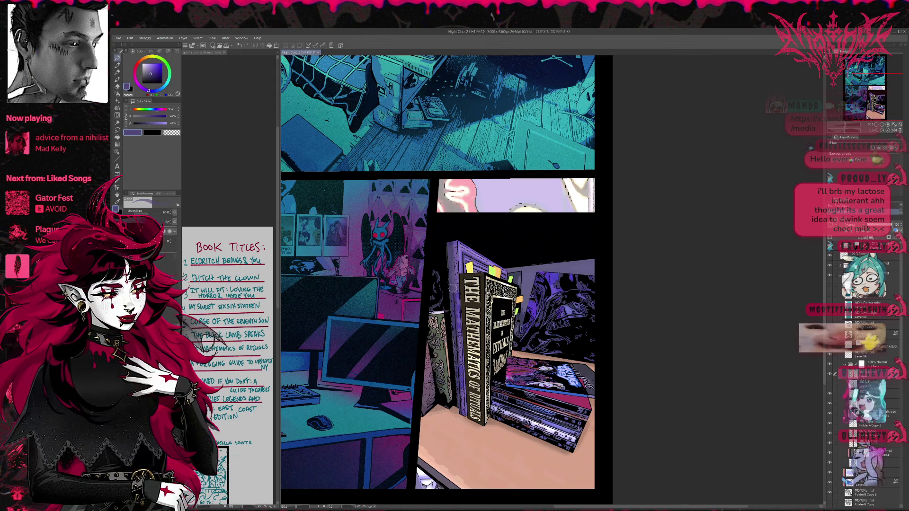
pyautogui.keyDown('alt'); pyautogui.click(452, 287); pyautogui.keyUp('alt')
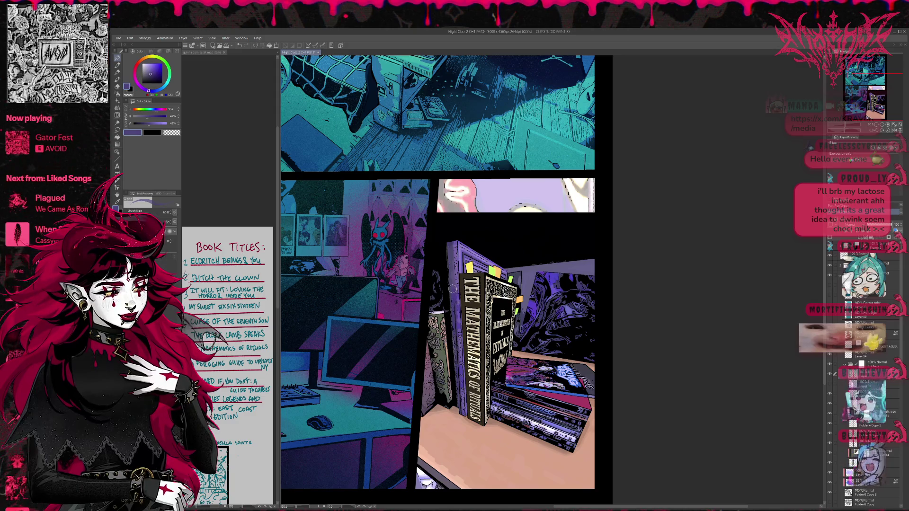
pyautogui.keyDown('alt'); pyautogui.click(454, 284); pyautogui.keyUp('alt')
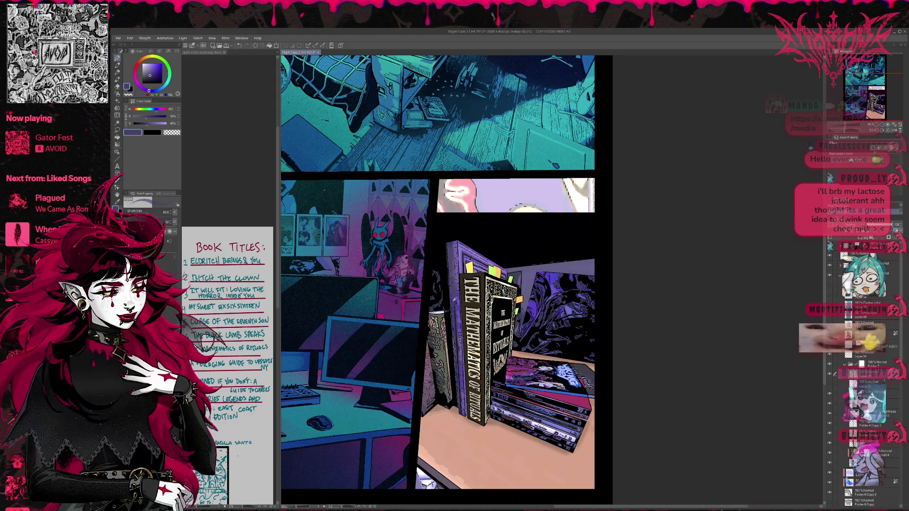
pyautogui.keyDown('alt'); pyautogui.click(454, 307); pyautogui.keyUp('alt')
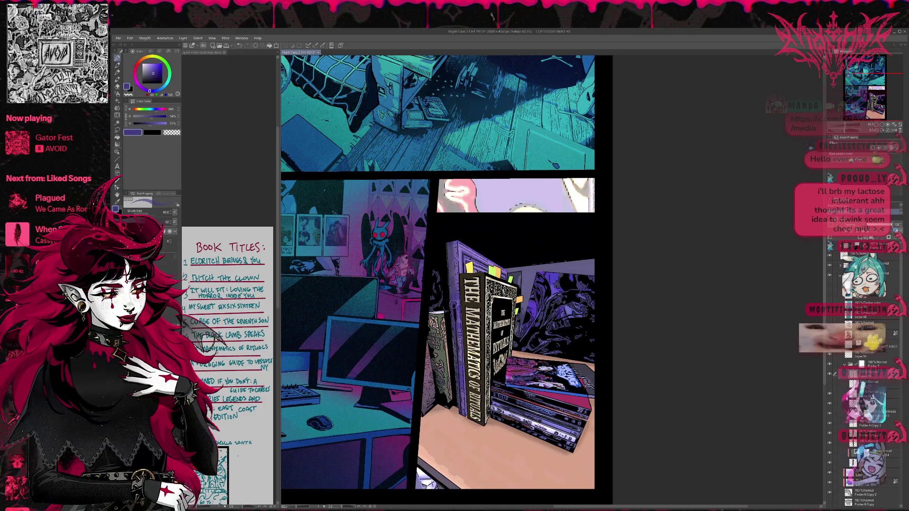
pyautogui.keyDown('alt'); pyautogui.click(457, 322); pyautogui.keyUp('alt')
pyautogui.keyDown('alt'); pyautogui.click(456, 323); pyautogui.keyUp('alt')
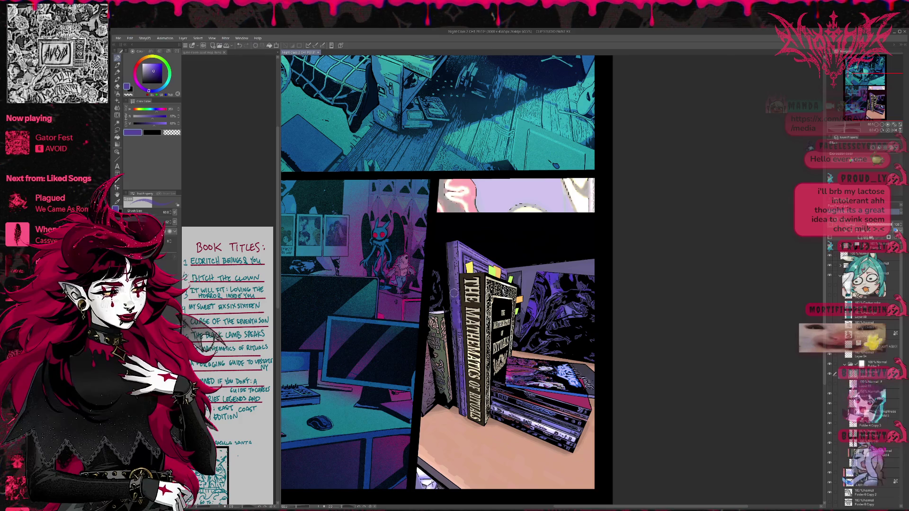
pyautogui.keyDown('alt'); pyautogui.click(454, 291); pyautogui.keyUp('alt')
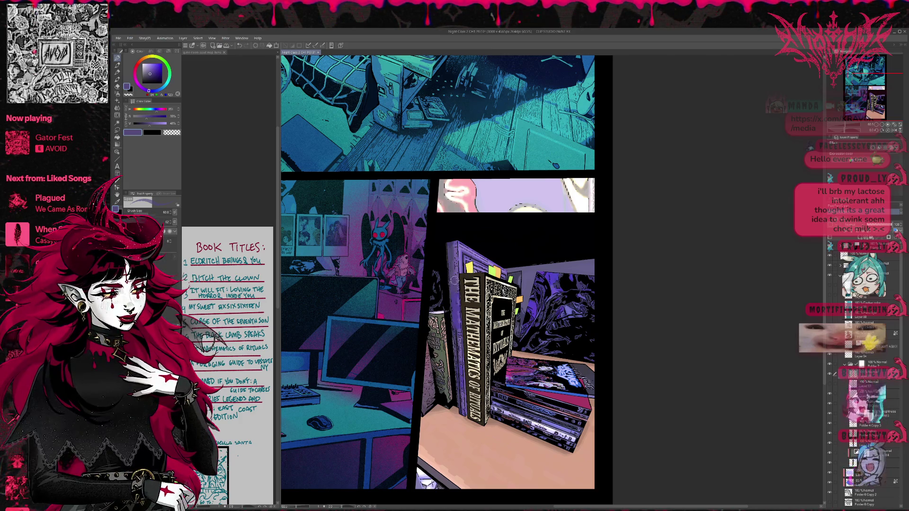
pyautogui.scroll(-1, 453, 279)
pyautogui.keyDown('alt'); pyautogui.click(456, 307); pyautogui.keyUp('alt')
pyautogui.keyDown('alt'); pyautogui.click(457, 310); pyautogui.keyUp('alt')
pyautogui.keyDown('alt'); pyautogui.click(459, 320); pyautogui.keyUp('alt')
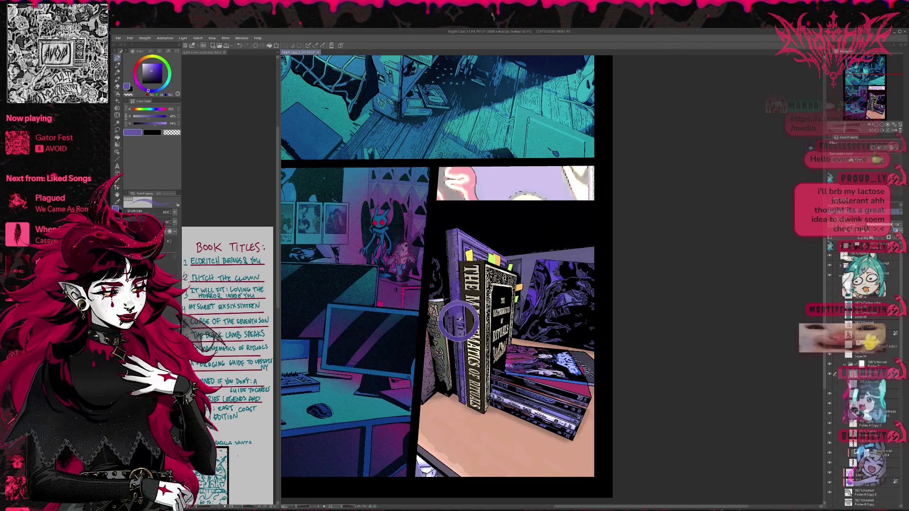
# Step: Sample a saturated blue-purple from the spine and reveal the 'Damned If You Don't' title layer
pyautogui.keyDown('alt'); pyautogui.click(457, 329); pyautogui.keyUp('alt')
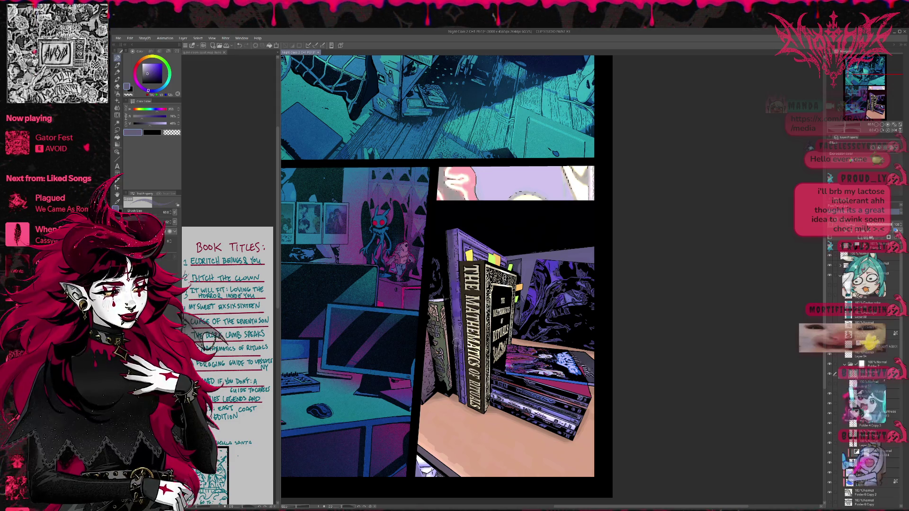
pyautogui.keyDown('alt'); pyautogui.click(456, 327); pyautogui.keyUp('alt')
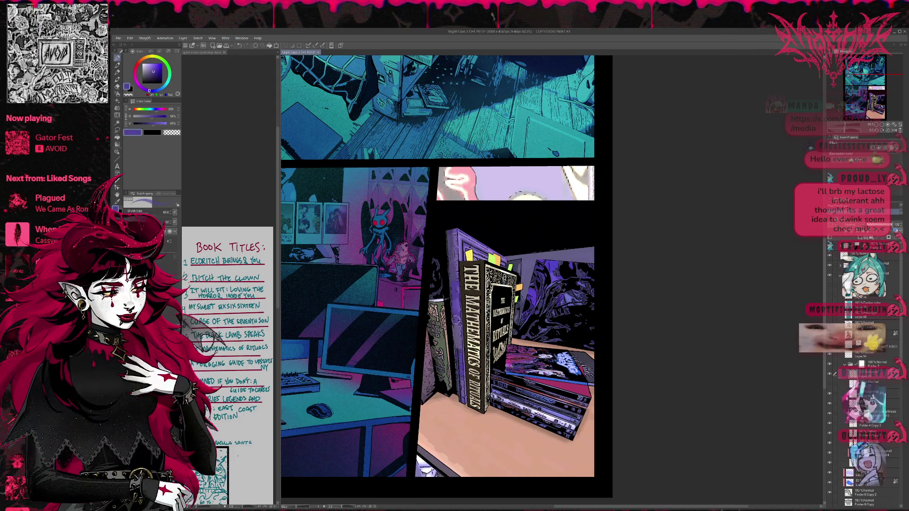
pyautogui.keyDown('alt'); pyautogui.click(458, 352); pyautogui.keyUp('alt')
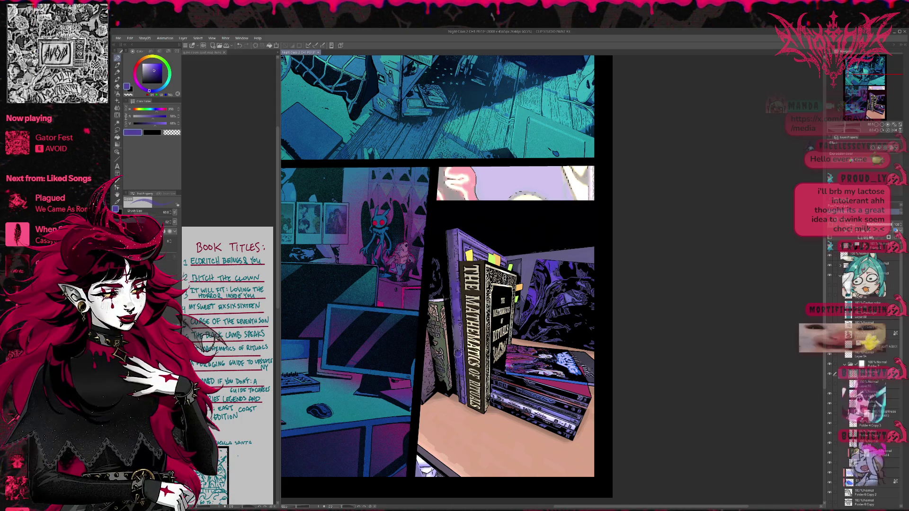
pyautogui.keyDown('alt'); pyautogui.click(459, 350); pyautogui.keyUp('alt')
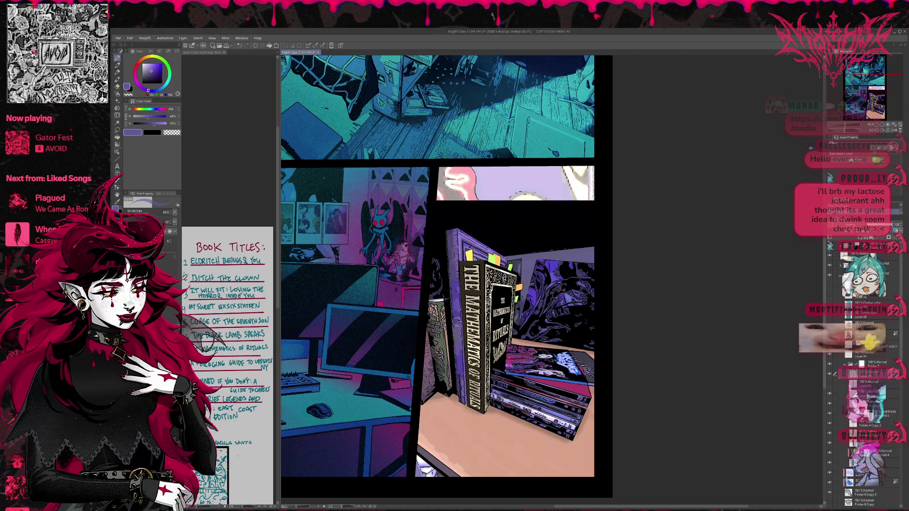
pyautogui.keyDown('alt'); pyautogui.click(457, 349); pyautogui.keyUp('alt')
pyautogui.keyDown('alt'); pyautogui.click(458, 356); pyautogui.keyUp('alt')
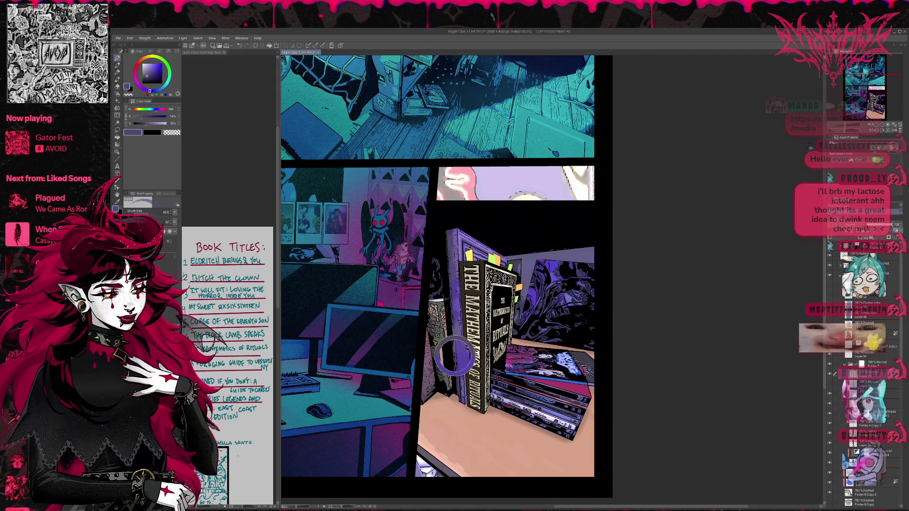
pyautogui.keyDown('alt'); pyautogui.click(459, 362); pyautogui.keyUp('alt')
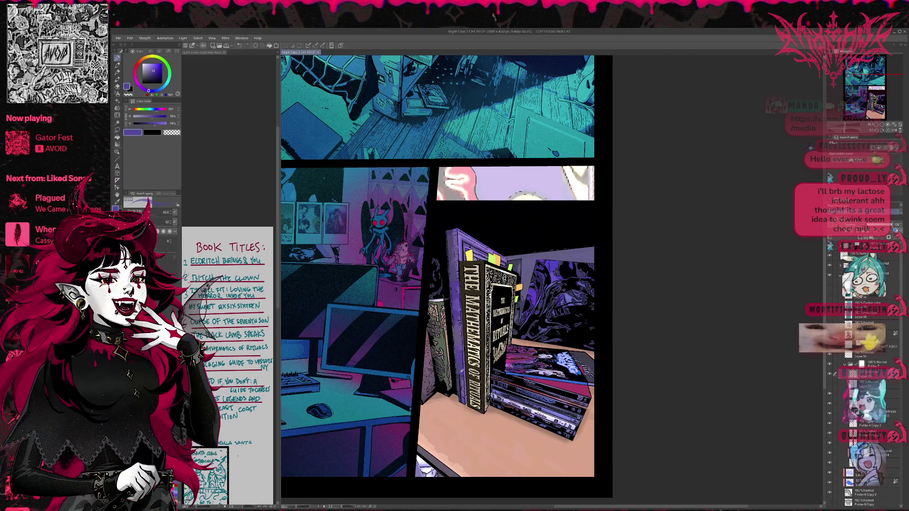
pyautogui.keyDown('alt'); pyautogui.click(461, 381); pyautogui.keyUp('alt')
pyautogui.keyDown('alt'); pyautogui.click(461, 379); pyautogui.keyUp('alt')
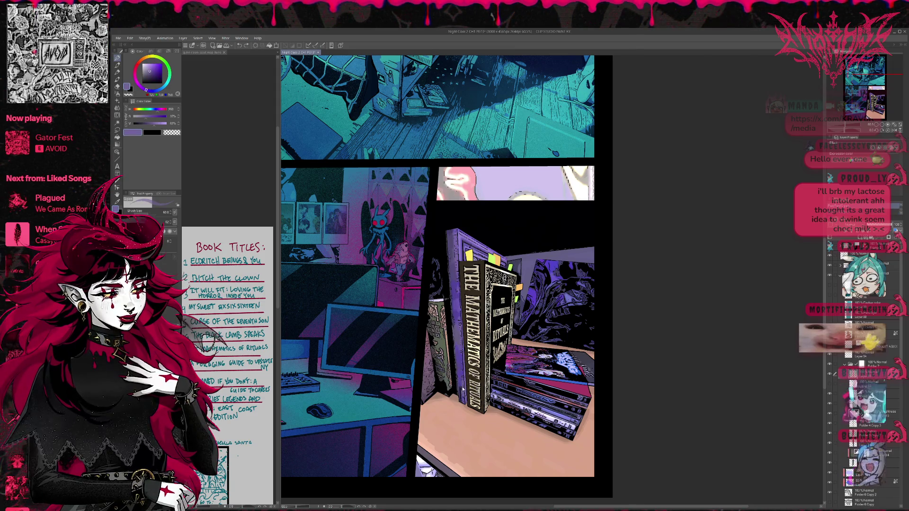
pyautogui.keyDown('alt'); pyautogui.click(462, 397); pyautogui.keyUp('alt')
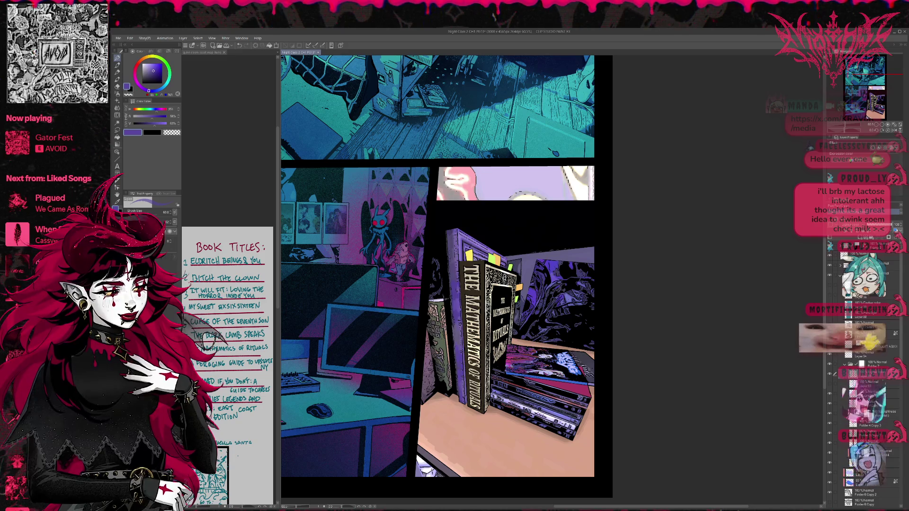
pyautogui.click(830, 347)
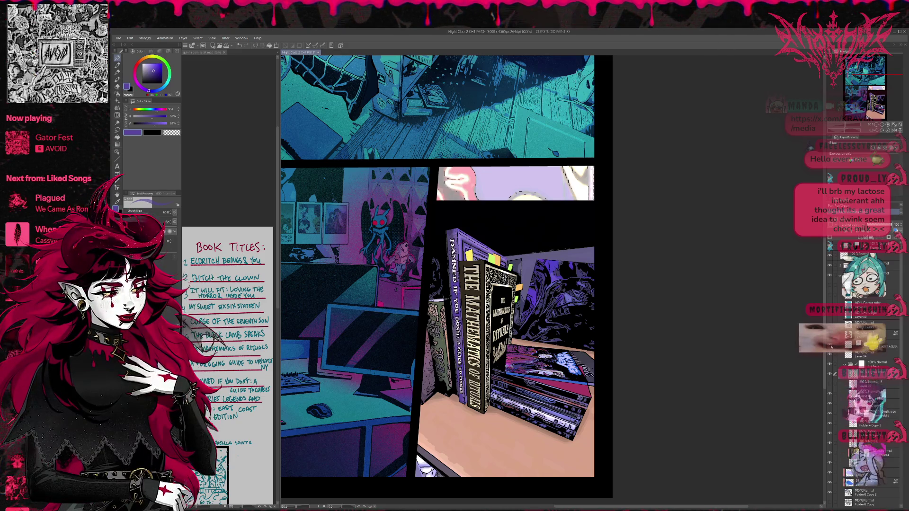
# Step: Show the guitarist figurine, hide the teal overlay, add a new colouring layer and pick lime green
pyautogui.click(829, 290)
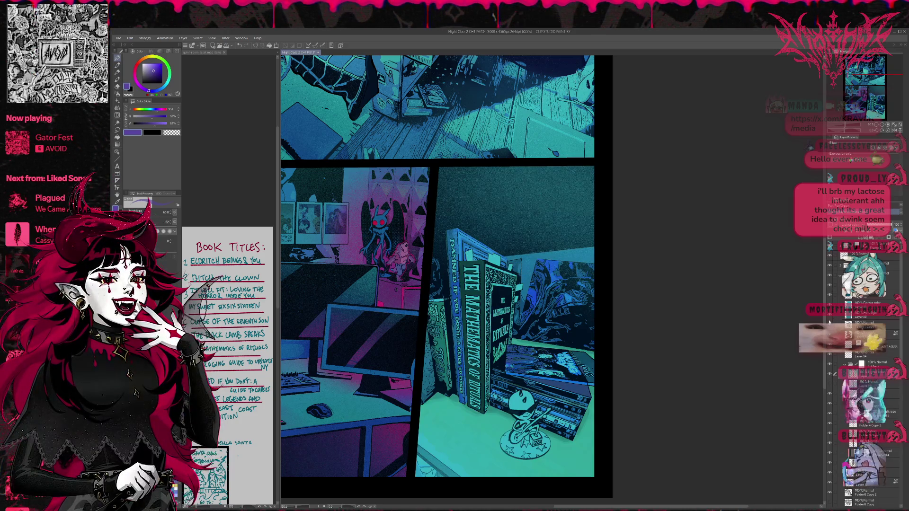
pyautogui.click(830, 287)
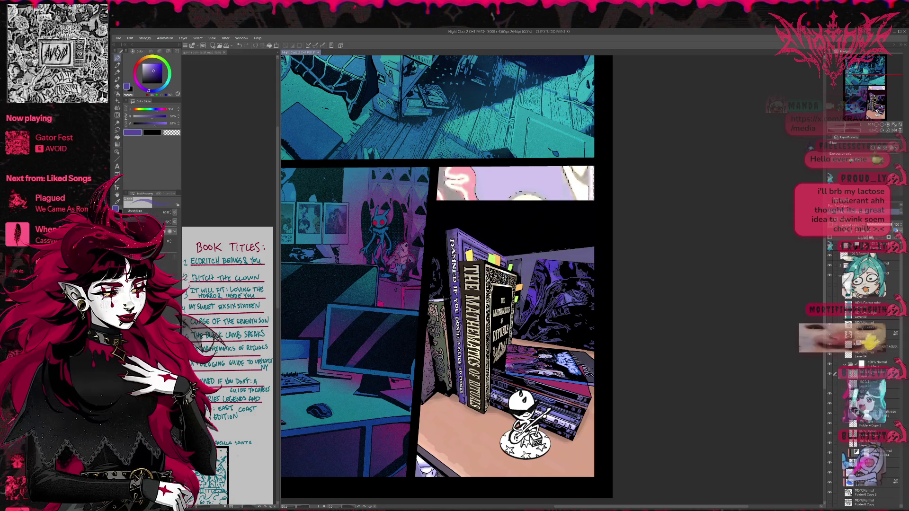
pyautogui.click(866, 324)
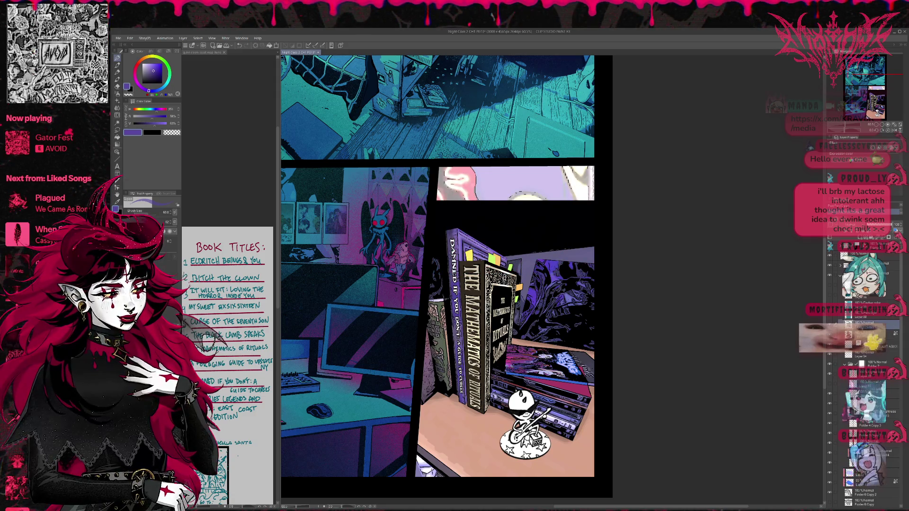
pyautogui.click(845, 342)
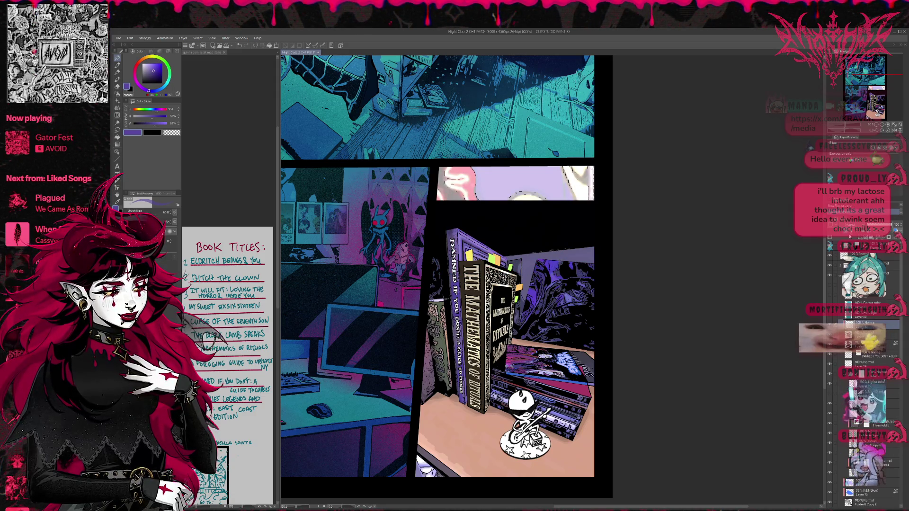
pyautogui.click(158, 63)
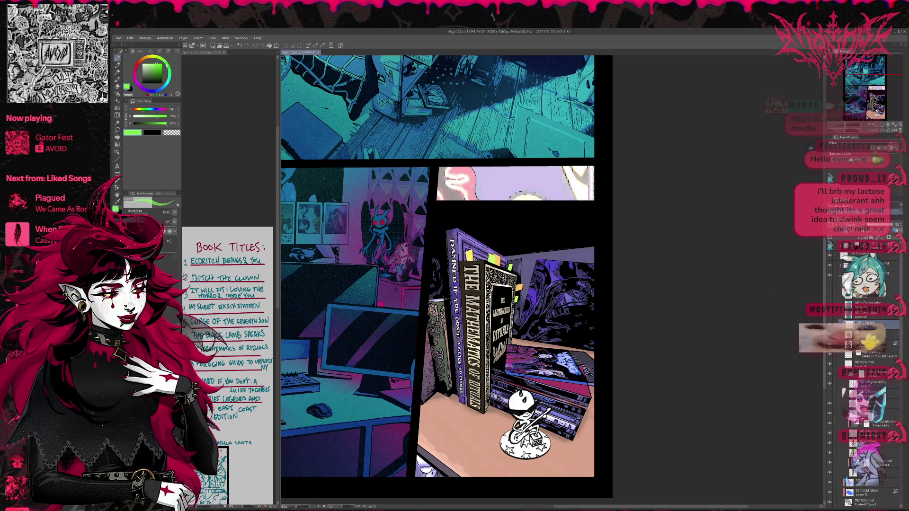
pyautogui.click(156, 70)
# Step: Fill the alien figurine's head lime green with the Fill tool
pyautogui.moveTo(156, 66); pyautogui.dragTo(156, 64)
pyautogui.moveTo(439, 262)
pyautogui.mouseDown()
pyautogui.moveTo(356, 139)
pyautogui.moveTo(335, 130)
pyautogui.mouseUp()
pyautogui.press('g')
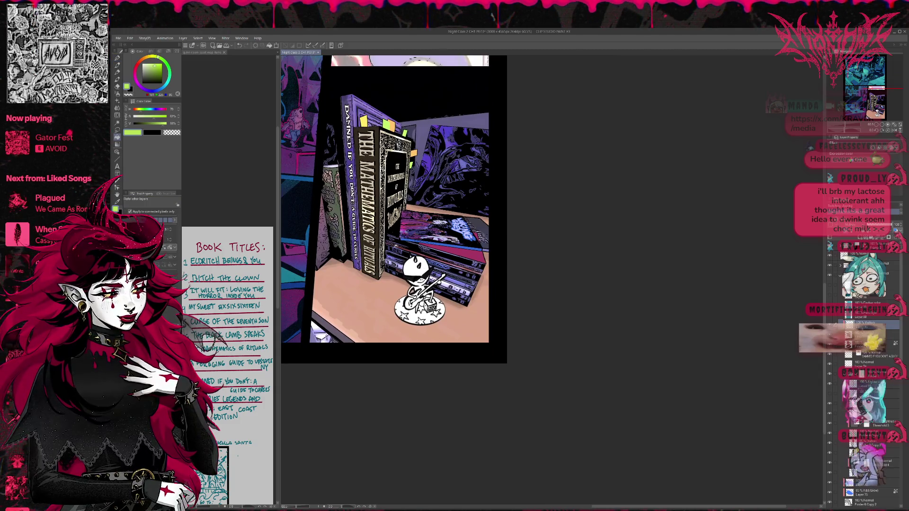
pyautogui.click(420, 310)
pyautogui.hotkey('ctrl', 'z')
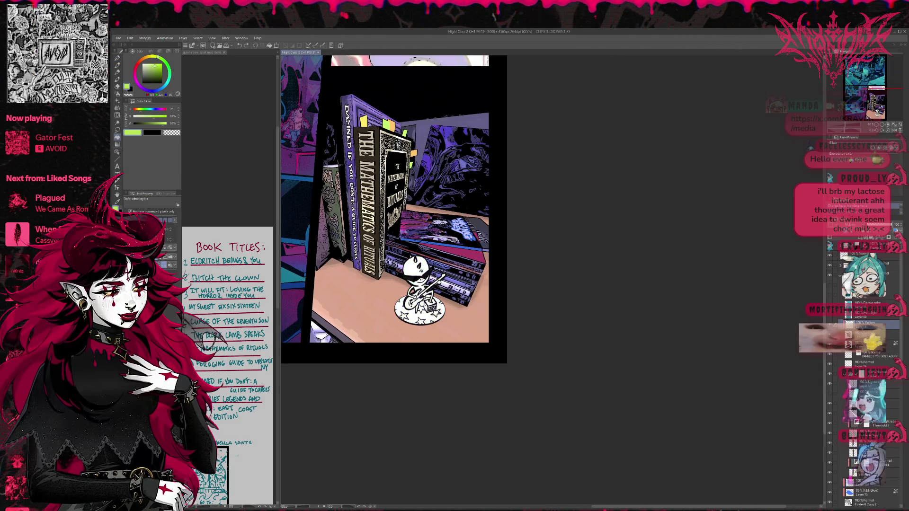
pyautogui.click(416, 265)
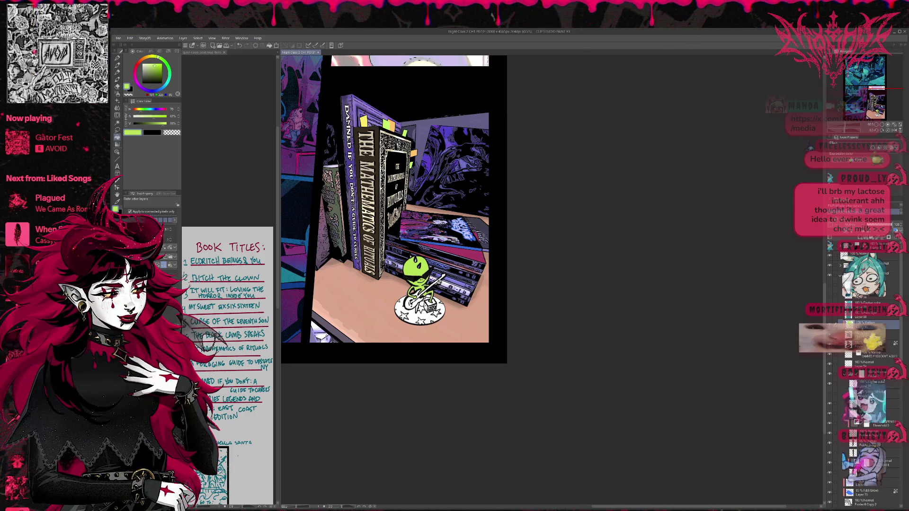
pyautogui.press('p')
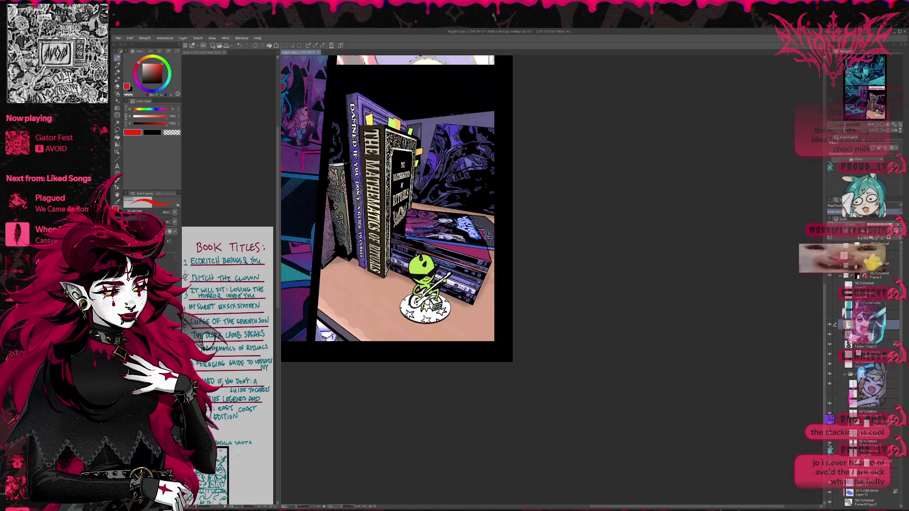
# Step: Fill the alien's guitar neck solid red
pyautogui.scroll(-1, 395, 208)
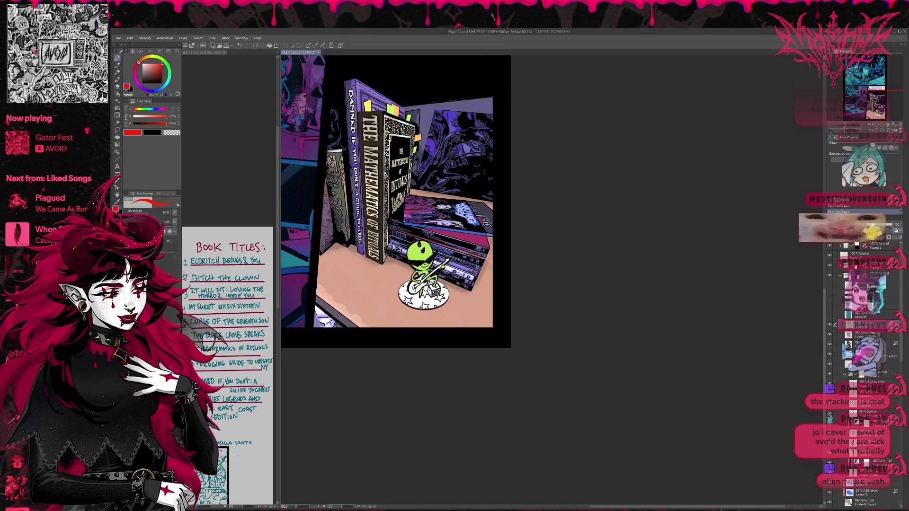
pyautogui.press('g')
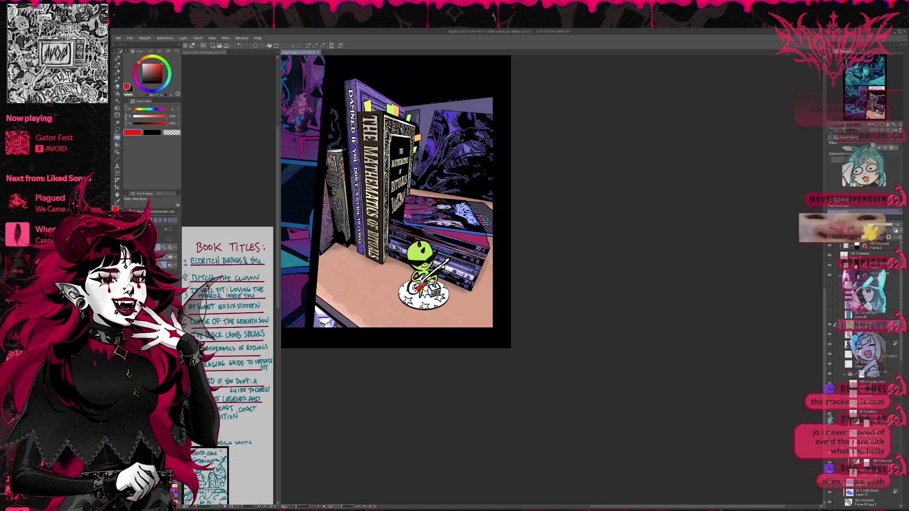
pyautogui.click(441, 268)
pyautogui.press('p')
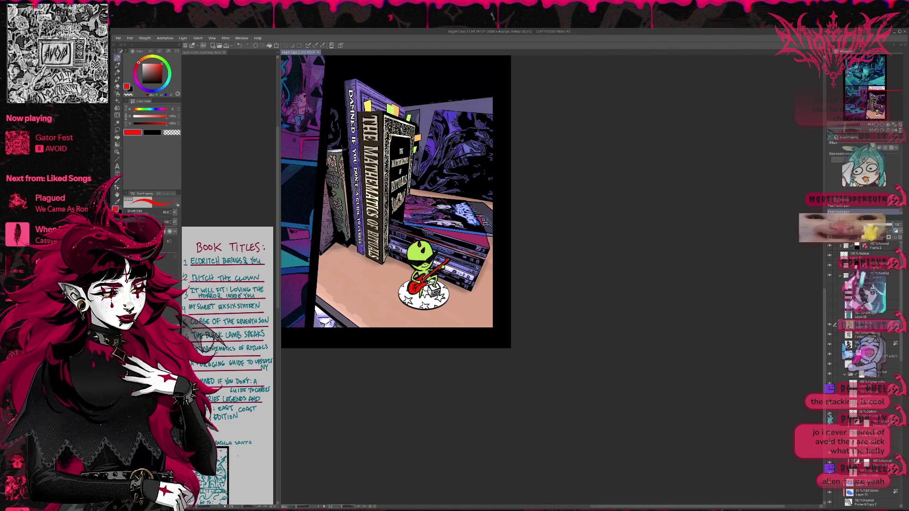
# Step: Sample white from the alien's base and fill the patch beside the guitar neck white
pyautogui.click(146, 69)
pyautogui.click(154, 67)
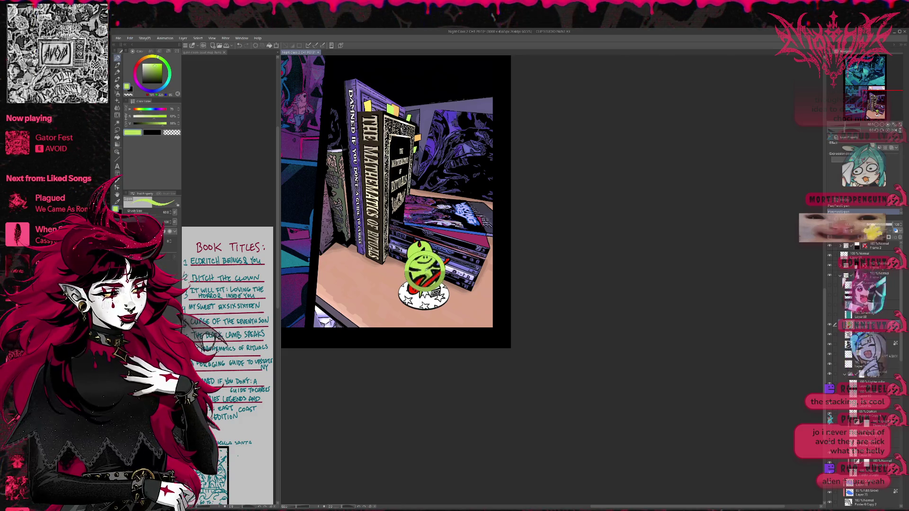
pyautogui.keyDown('alt'); pyautogui.click(420, 281); pyautogui.keyUp('alt')
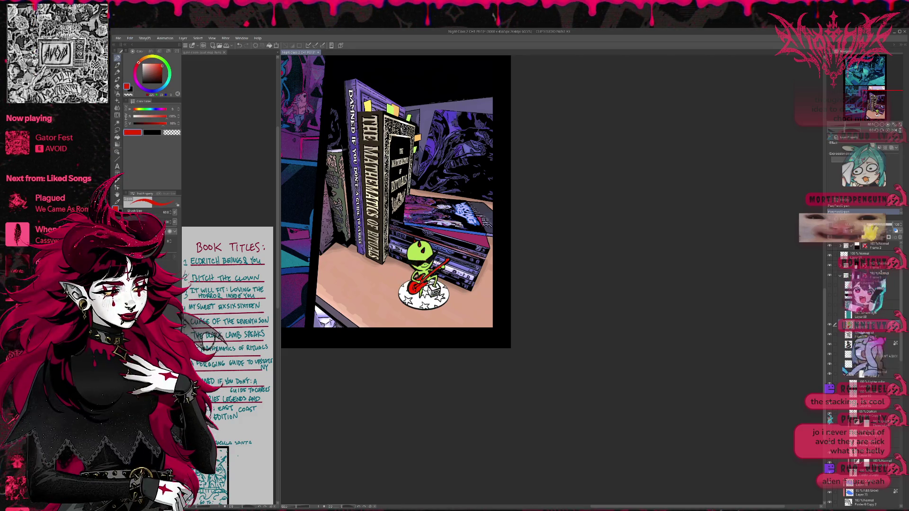
pyautogui.keyDown('alt'); pyautogui.click(428, 280); pyautogui.keyUp('alt')
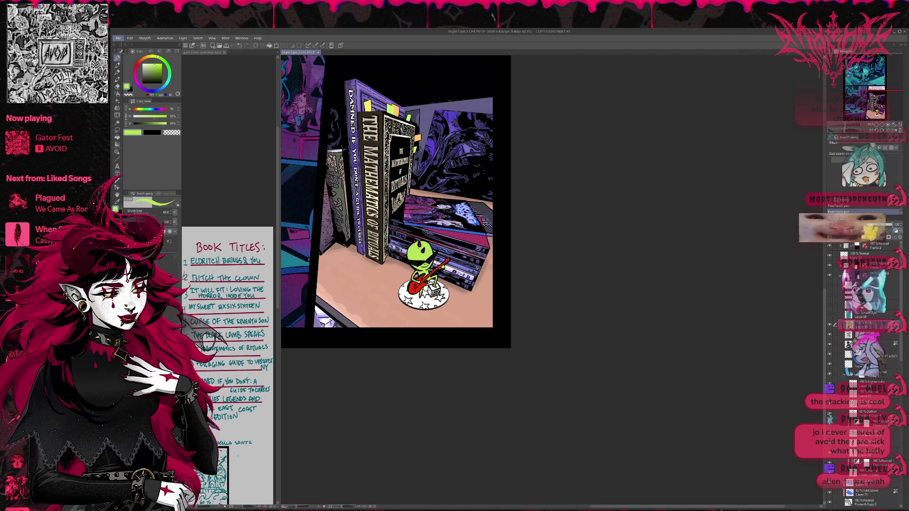
pyautogui.keyDown('alt'); pyautogui.click(426, 299); pyautogui.keyUp('alt')
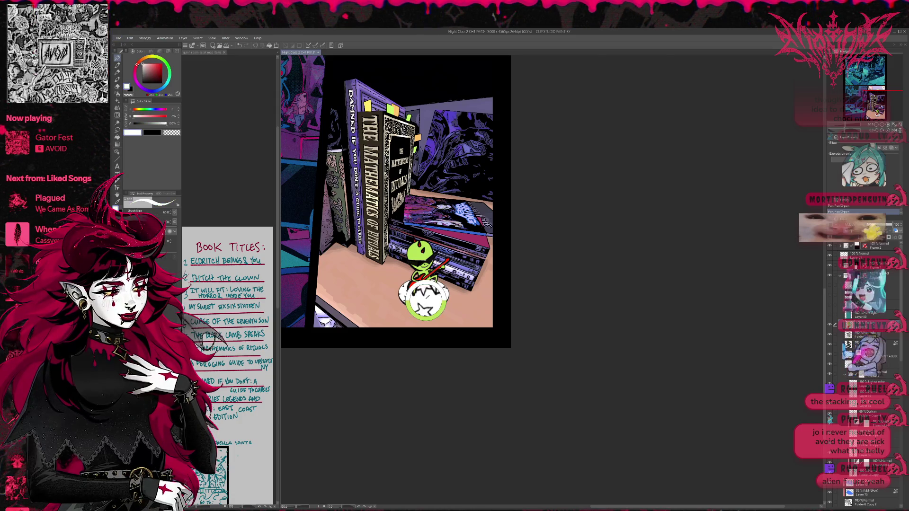
pyautogui.press('g')
pyautogui.click(441, 266)
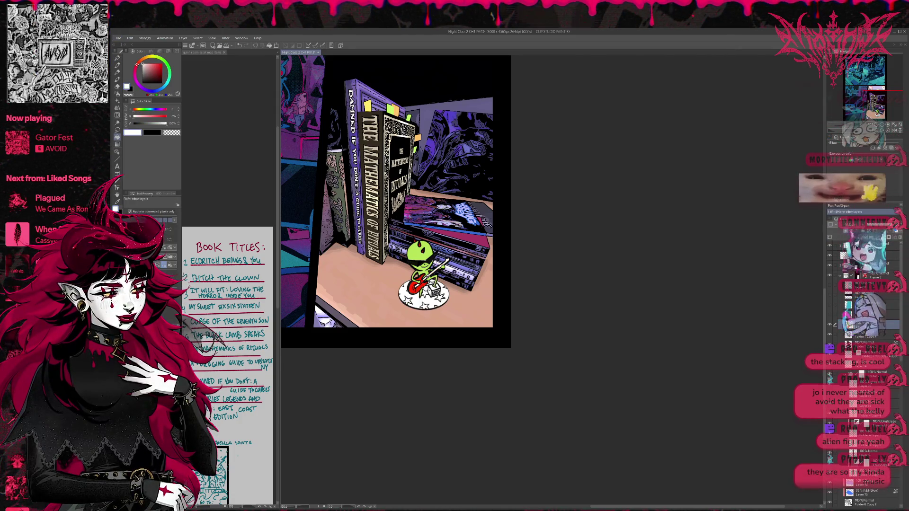
pyautogui.press('p')
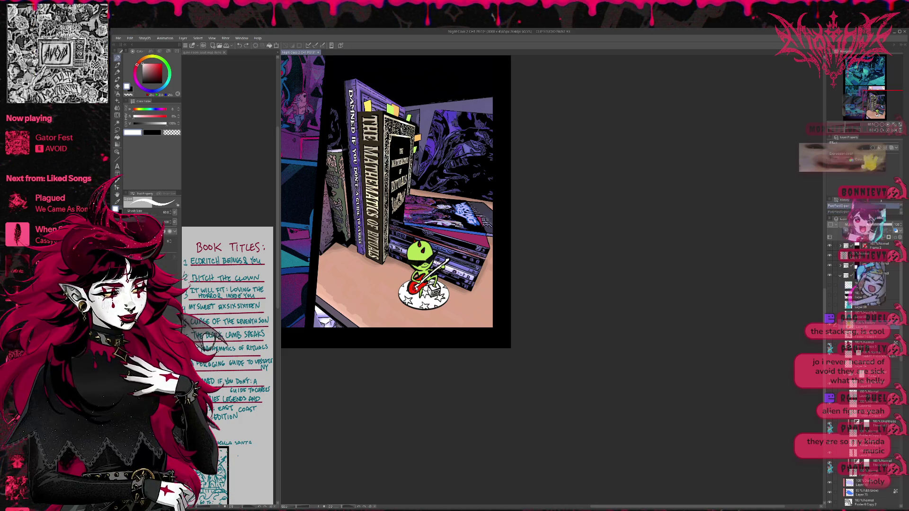
# Step: Sample the guitar's red and settle on a slightly darker red
pyautogui.keyDown('alt'); pyautogui.click(421, 287); pyautogui.keyUp('alt')
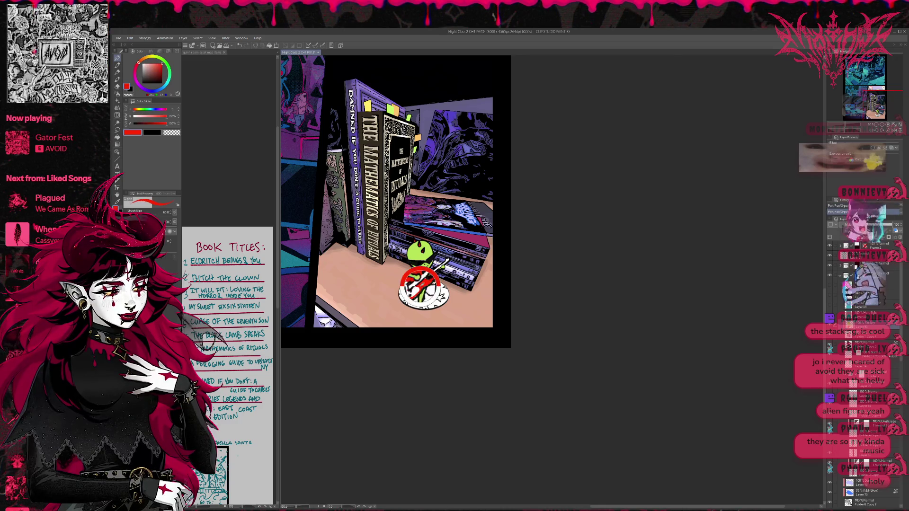
pyautogui.press('x')
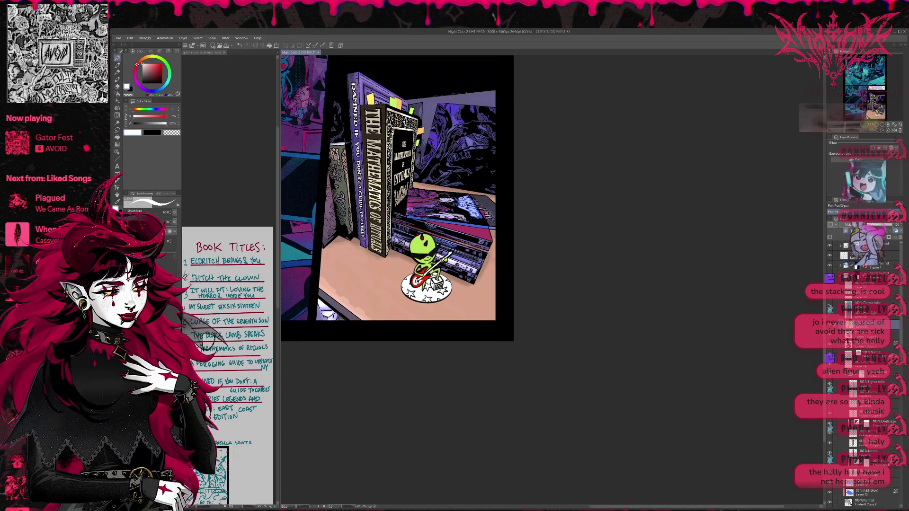
pyautogui.press('x')
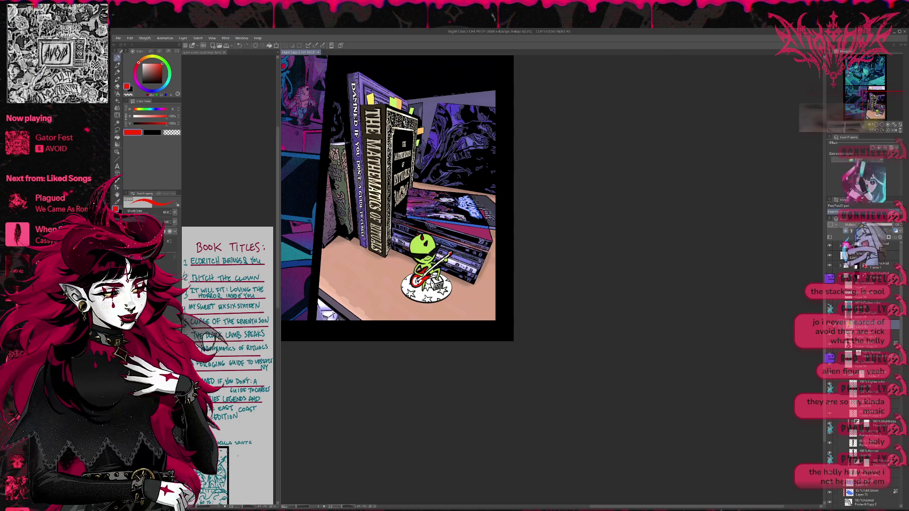
pyautogui.hotkey('ctrl', 'z')
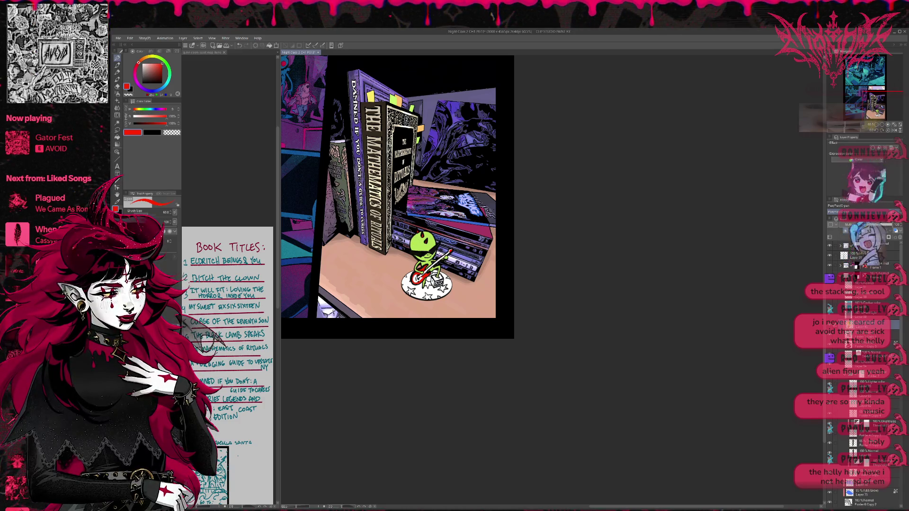
pyautogui.click(159, 66)
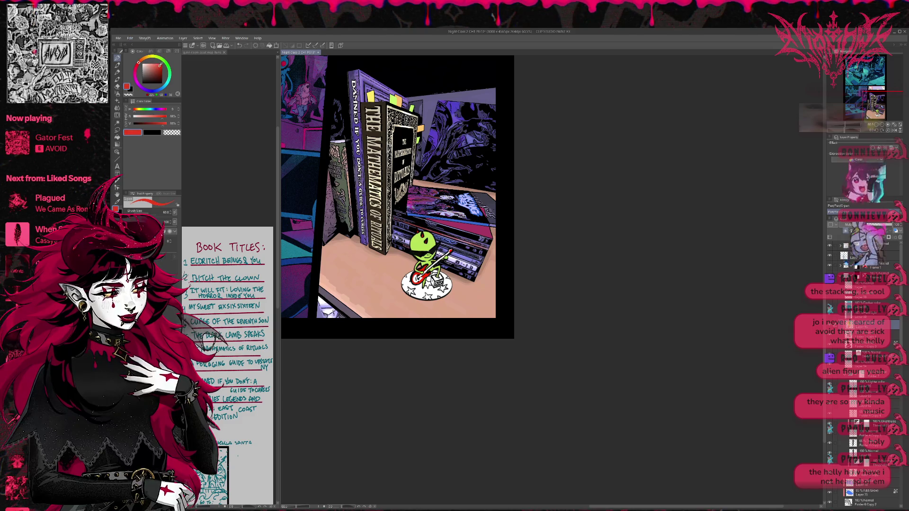
# Step: Fill the amp box beside the guitar orange
pyautogui.click(117, 138)
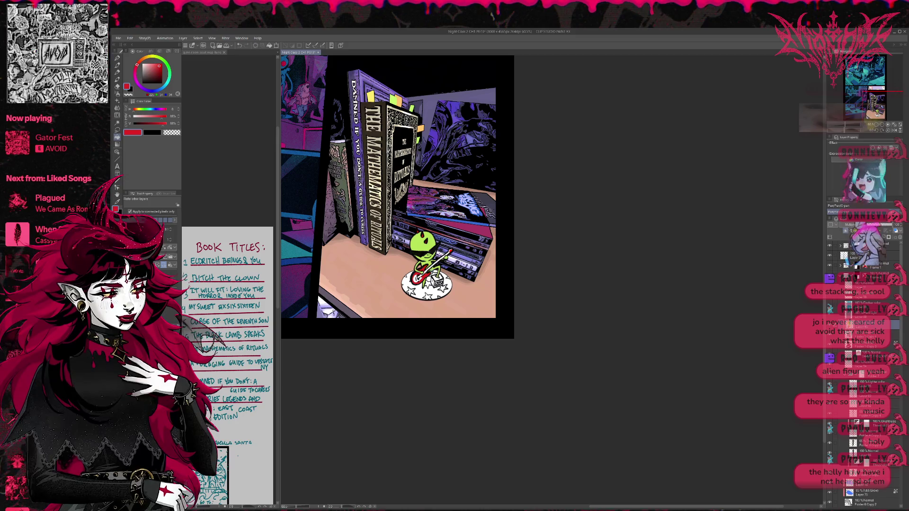
pyautogui.click(454, 248)
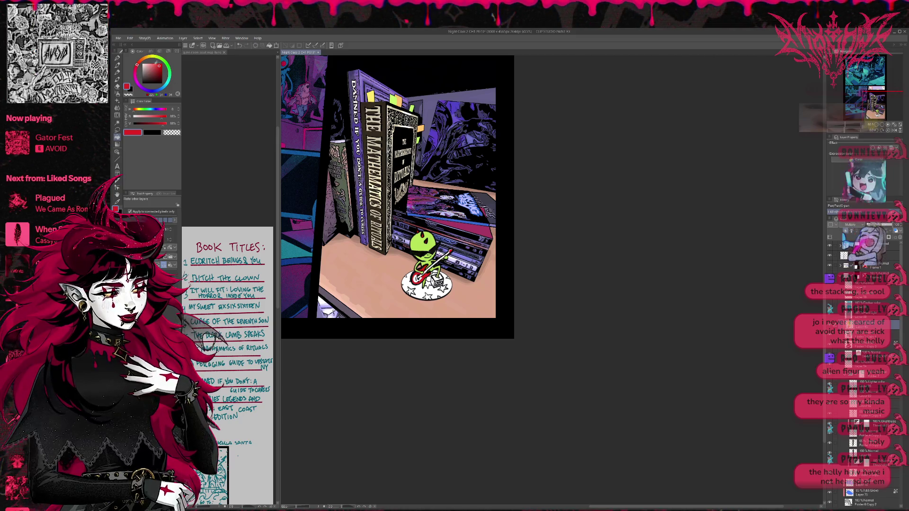
pyautogui.click(147, 56)
pyautogui.click(436, 278)
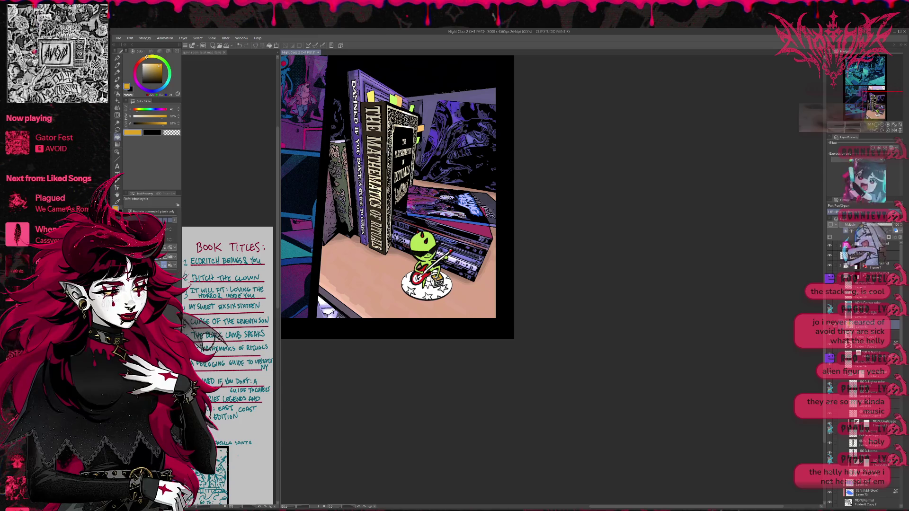
pyautogui.press('p')
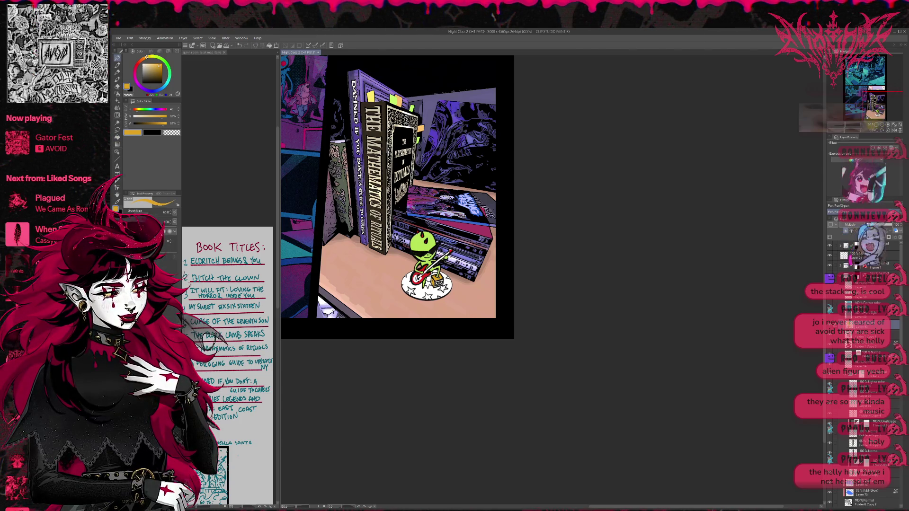
# Step: Fill the base's regions around the stars blue
pyautogui.keyDown('alt'); pyautogui.click(452, 244); pyautogui.keyUp('alt')
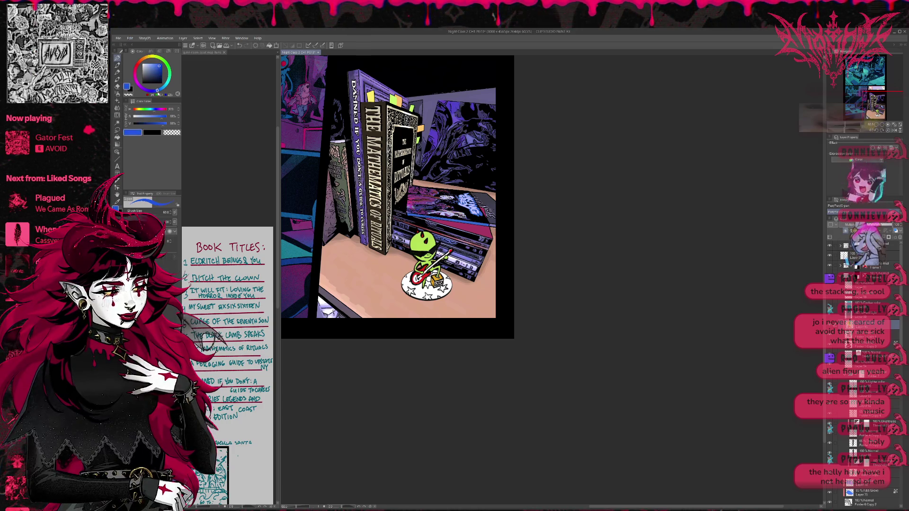
pyautogui.press('g')
pyautogui.click(434, 293)
pyautogui.click(429, 280)
pyautogui.click(419, 291)
pyautogui.click(408, 281)
pyautogui.click(415, 285)
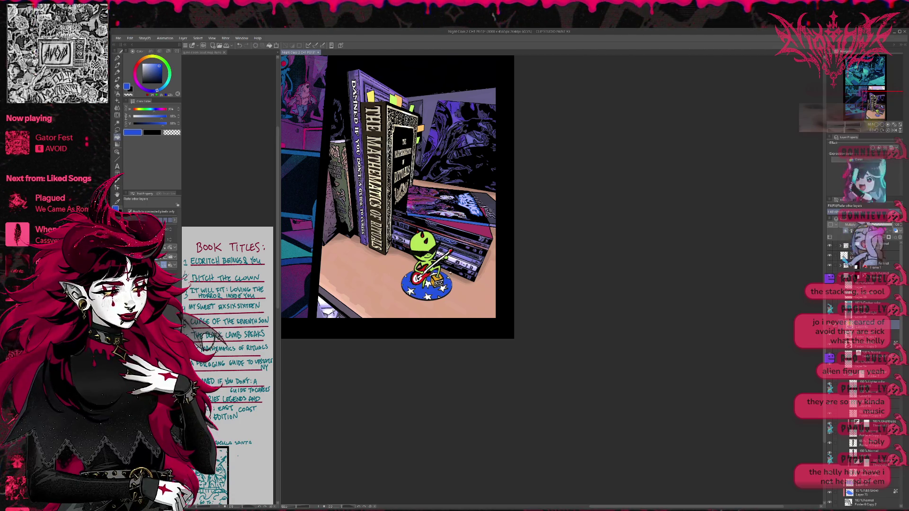
pyautogui.press('p')
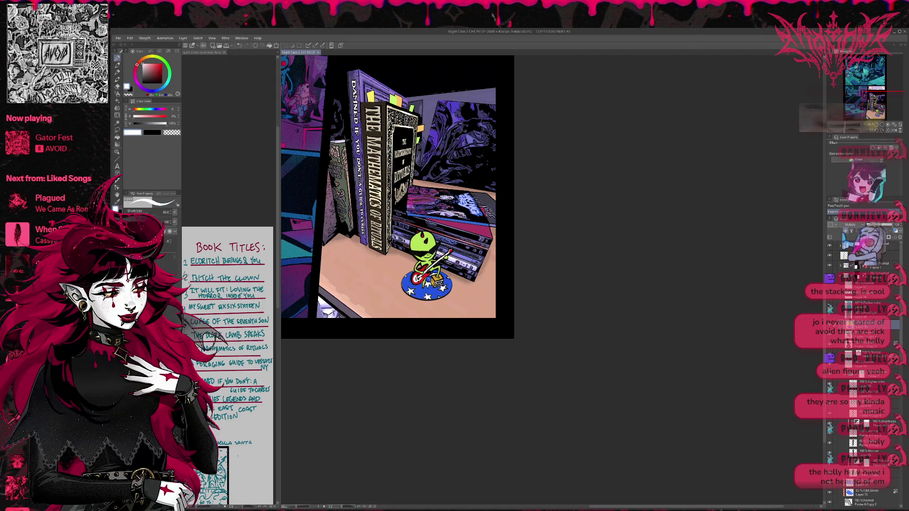
# Step: Check the amp's orange and the stars' white with the eyedropper, returning to blue
pyautogui.keyDown('alt'); pyautogui.click(432, 283); pyautogui.keyUp('alt')
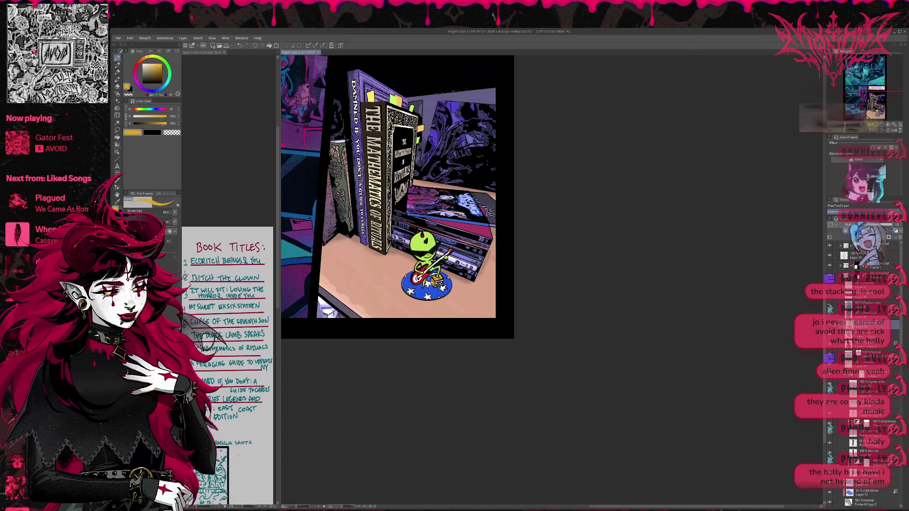
pyautogui.keyDown('alt'); pyautogui.click(416, 289); pyautogui.keyUp('alt')
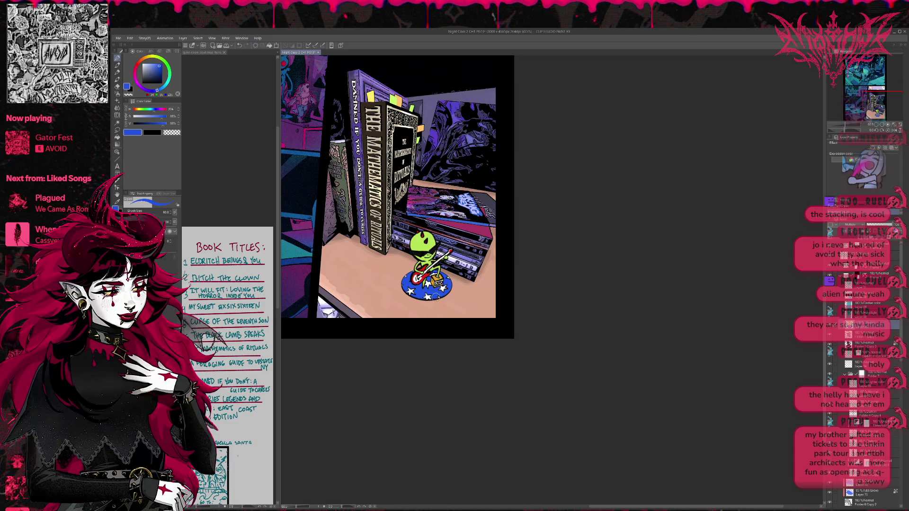
pyautogui.hotkey('ctrl', 'z')
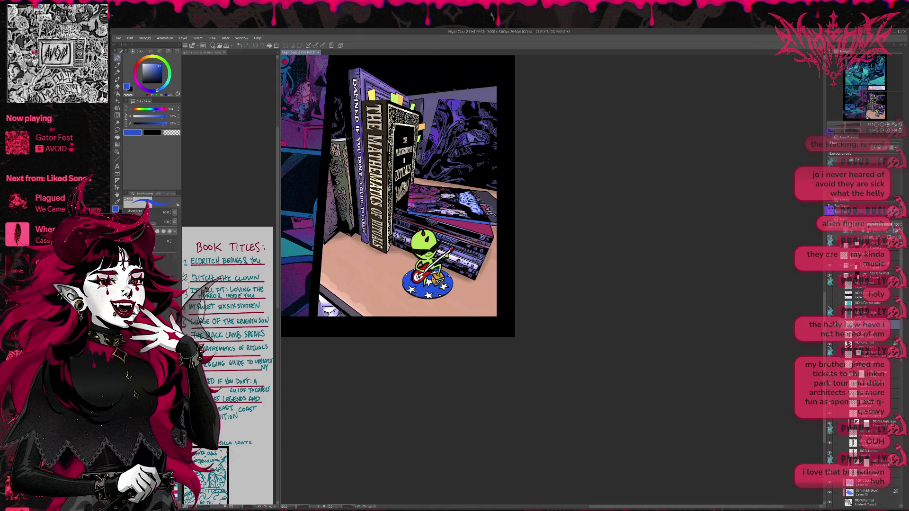
pyautogui.keyDown('alt'); pyautogui.click(413, 290); pyautogui.keyUp('alt')
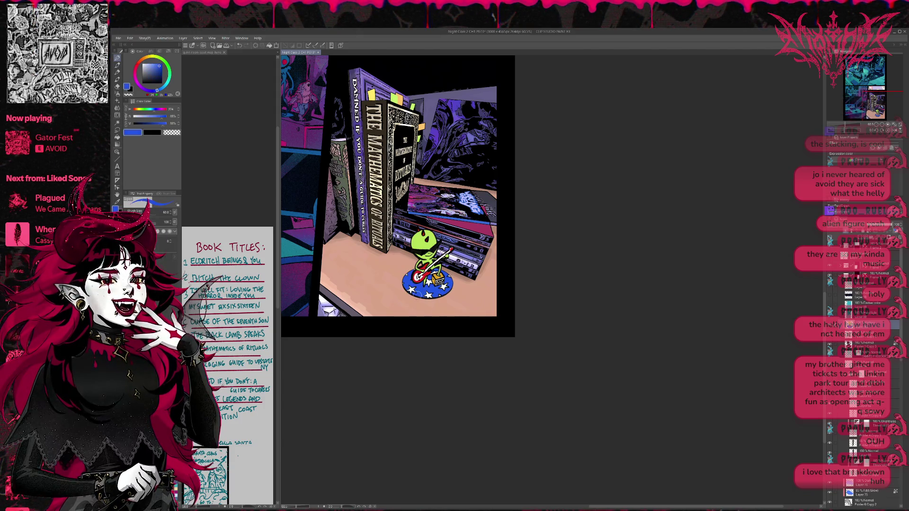
pyautogui.keyDown('alt'); pyautogui.click(417, 290); pyautogui.keyUp('alt')
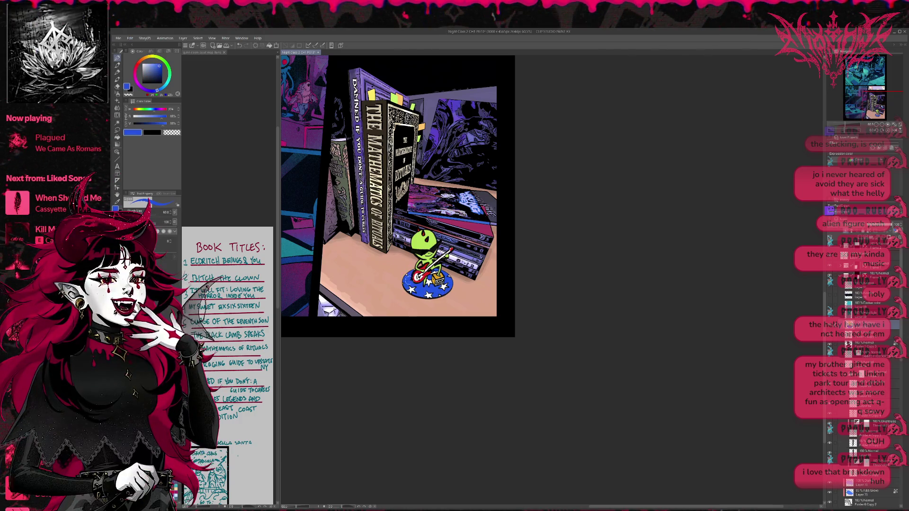
pyautogui.scroll(3, 398, 194)
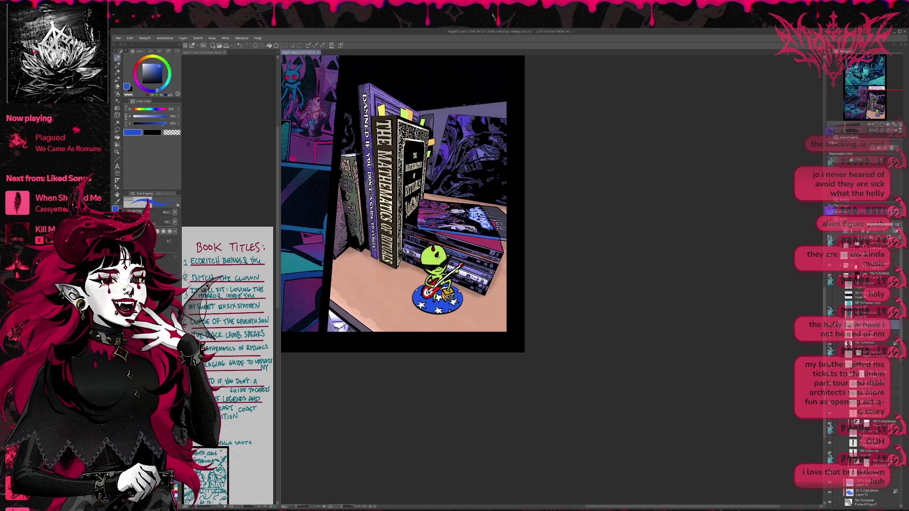
# Step: Set the drawing colour to cyan on the colour wheel
pyautogui.keyDown('alt'); pyautogui.click(432, 258); pyautogui.keyUp('alt')
pyautogui.click(154, 110)
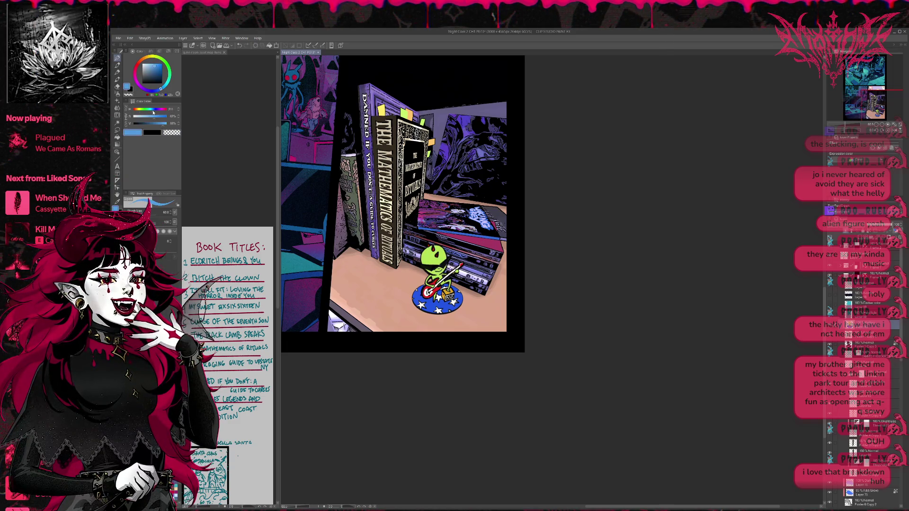
pyautogui.press('g')
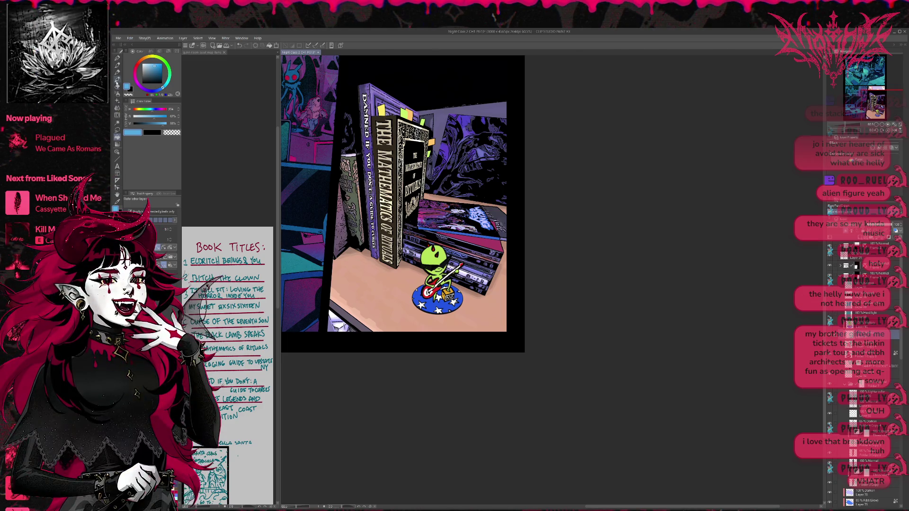
pyautogui.click(117, 58)
pyautogui.moveTo(147, 109); pyautogui.dragTo(140, 114)
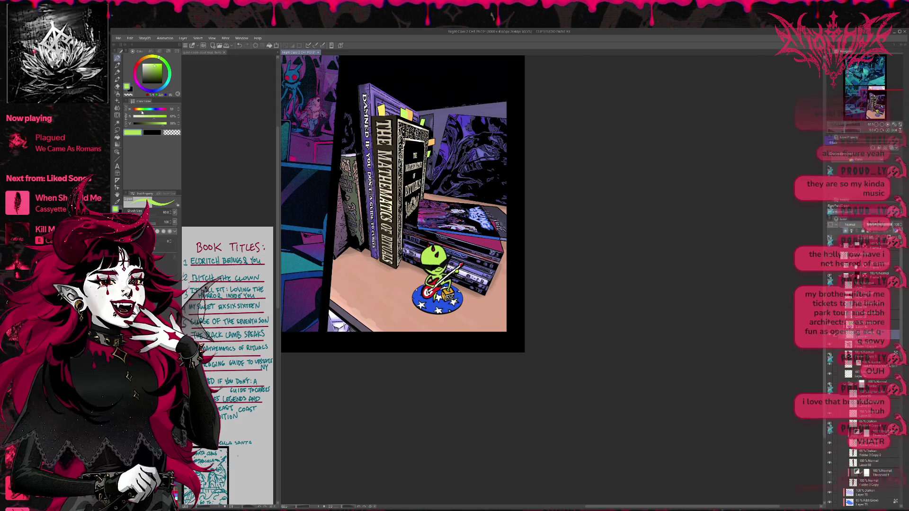
pyautogui.moveTo(157, 60); pyautogui.dragTo(152, 61)
# Step: Fill three stars on the figurine's base cyan
pyautogui.press('g')
pyautogui.click(440, 308)
pyautogui.click(423, 305)
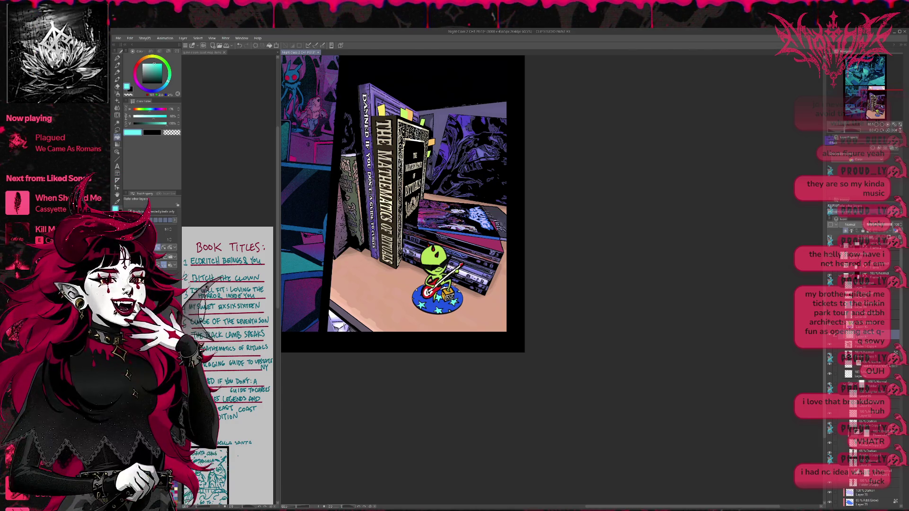
pyautogui.click(452, 308)
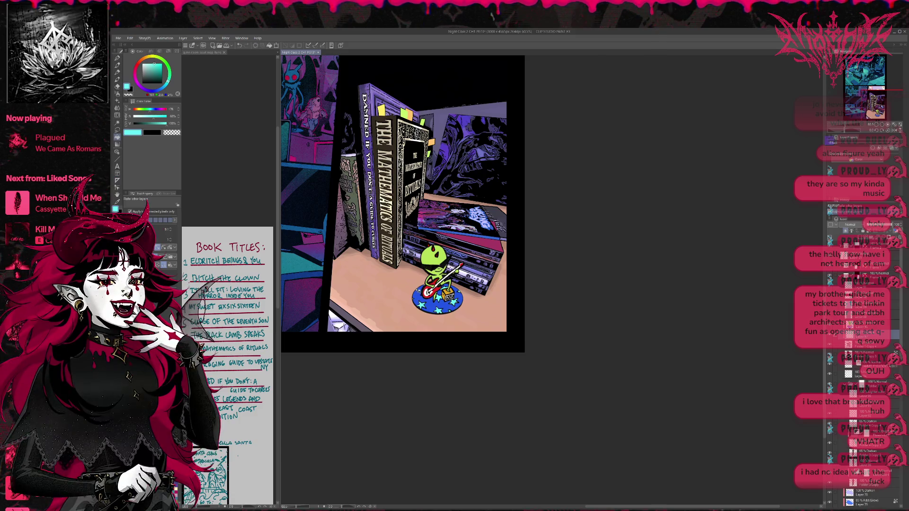
pyautogui.press('p')
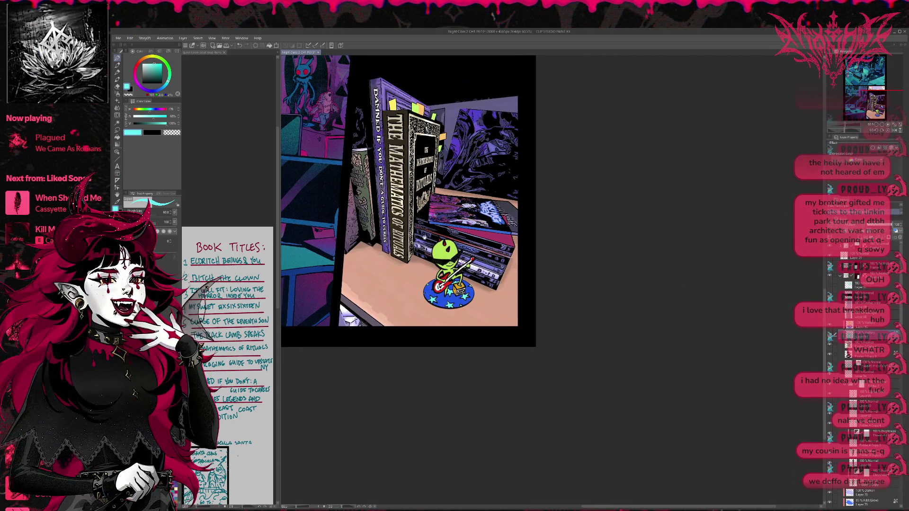
pyautogui.click(153, 59)
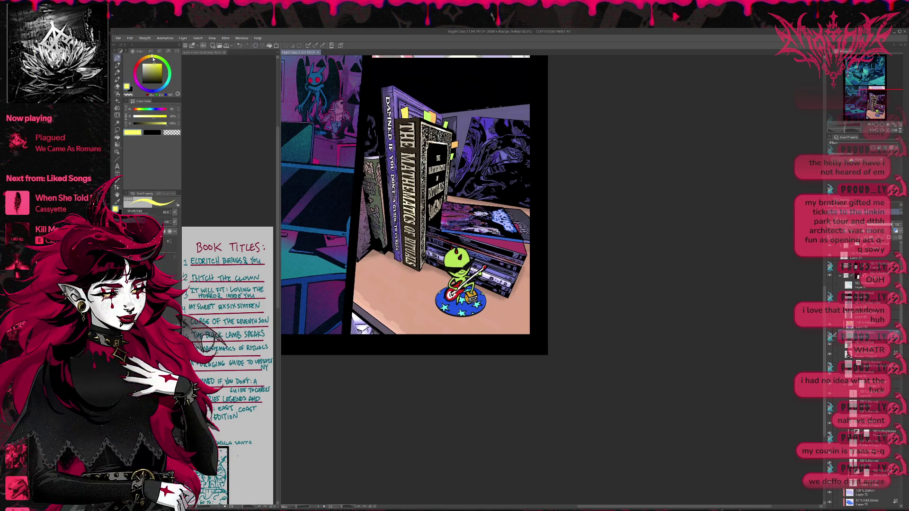
# Step: Paint the base stars yellow with the G-pen
pyautogui.click(461, 312)
pyautogui.click(447, 308)
pyautogui.click(459, 302)
pyautogui.click(467, 291)
pyautogui.click(477, 291)
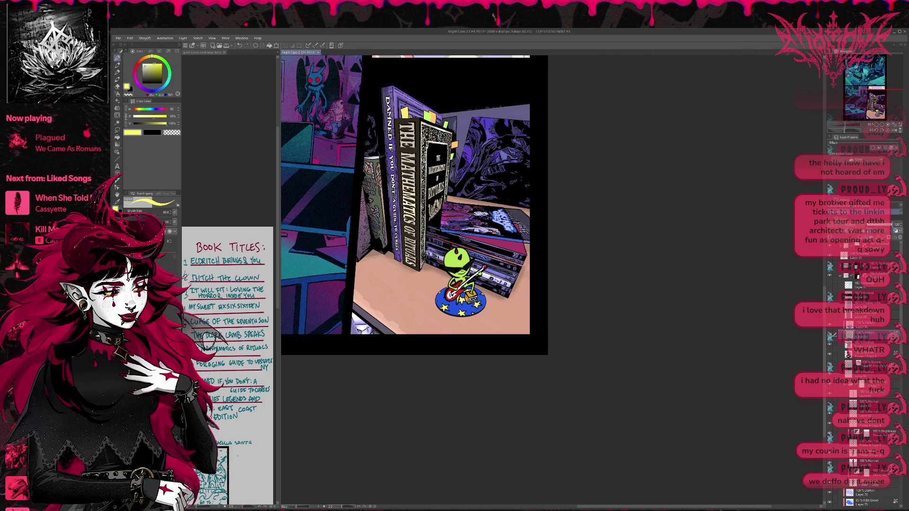
# Step: Repaint the base stars pink
pyautogui.click(135, 74)
pyautogui.moveTo(440, 298); pyautogui.dragTo(445, 308)
pyautogui.moveTo(449, 303); pyautogui.dragTo(468, 316)
pyautogui.moveTo(461, 291); pyautogui.dragTo(478, 305)
pyautogui.moveTo(474, 290); pyautogui.dragTo(482, 299)
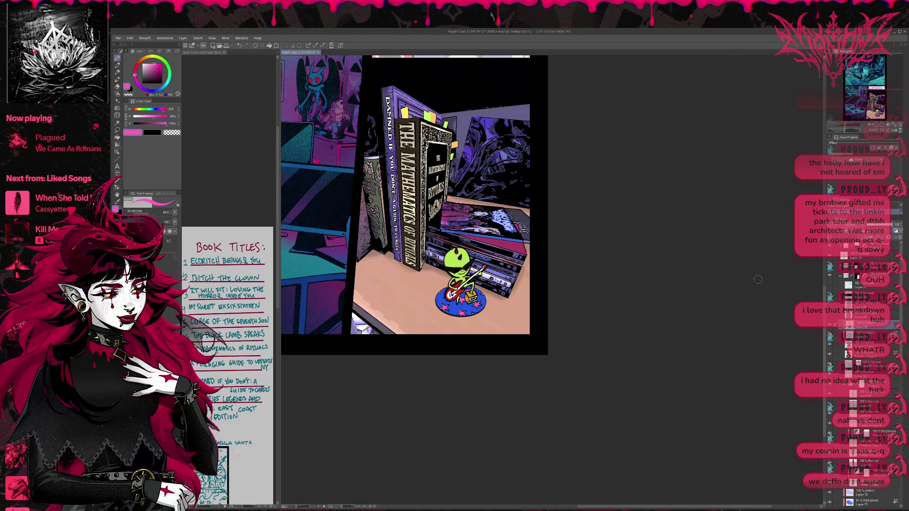
# Step: Try soft blue, white, lime green and pink, then sample the amp's orange
pyautogui.click(150, 91)
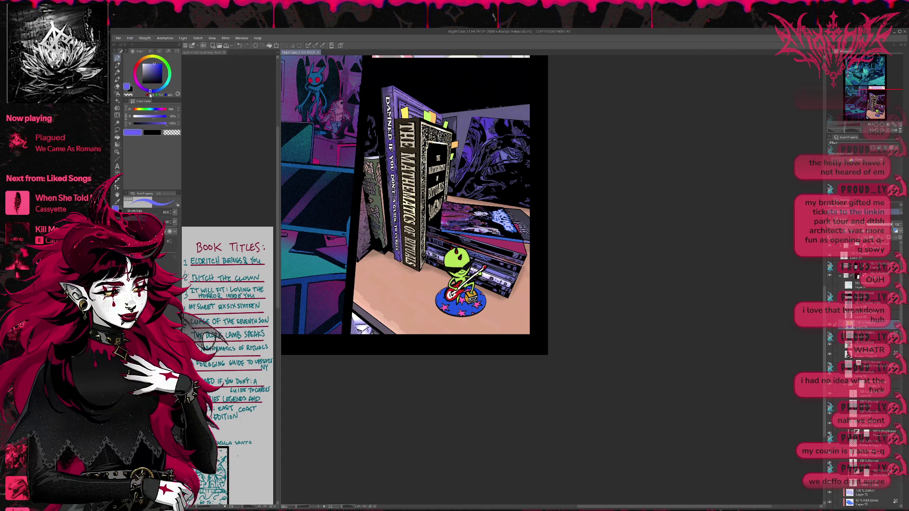
pyautogui.press('g')
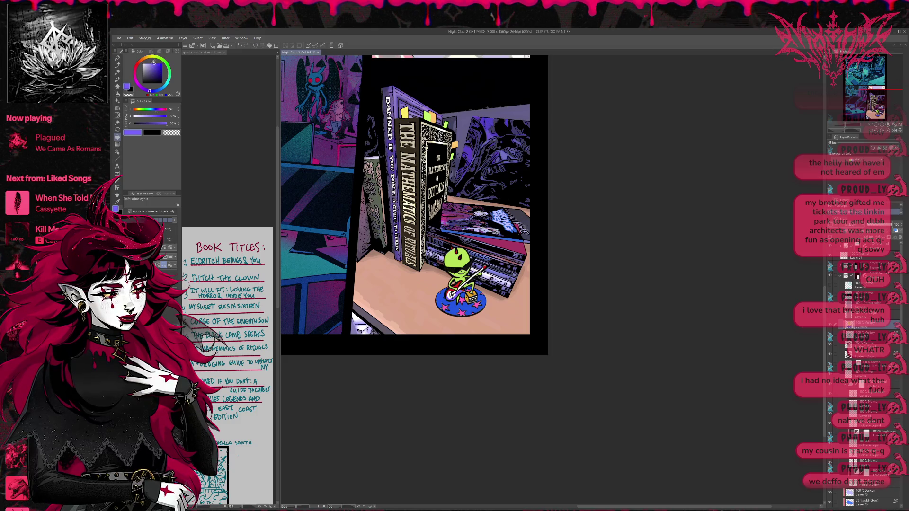
pyautogui.click(151, 63)
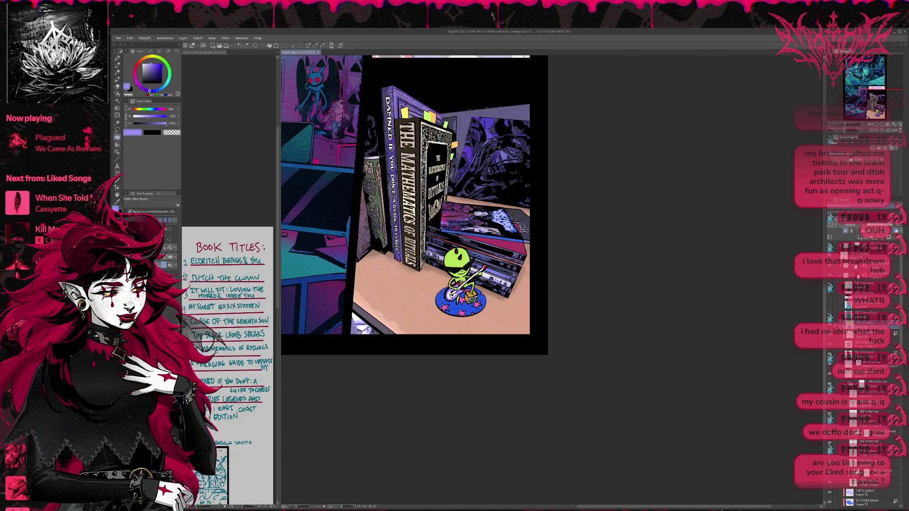
pyautogui.press('p')
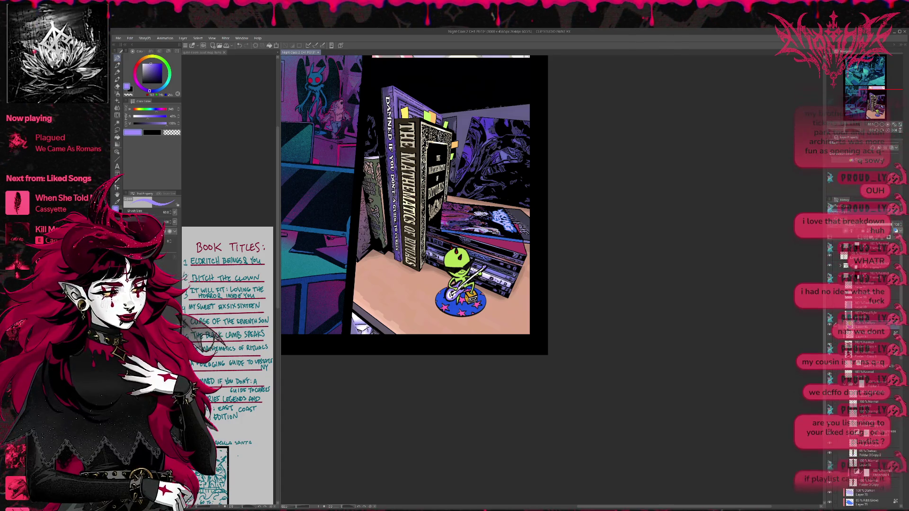
pyautogui.keyDown('alt'); pyautogui.click(459, 289); pyautogui.keyUp('alt')
pyautogui.keyDown('alt'); pyautogui.click(461, 303); pyautogui.keyUp('alt')
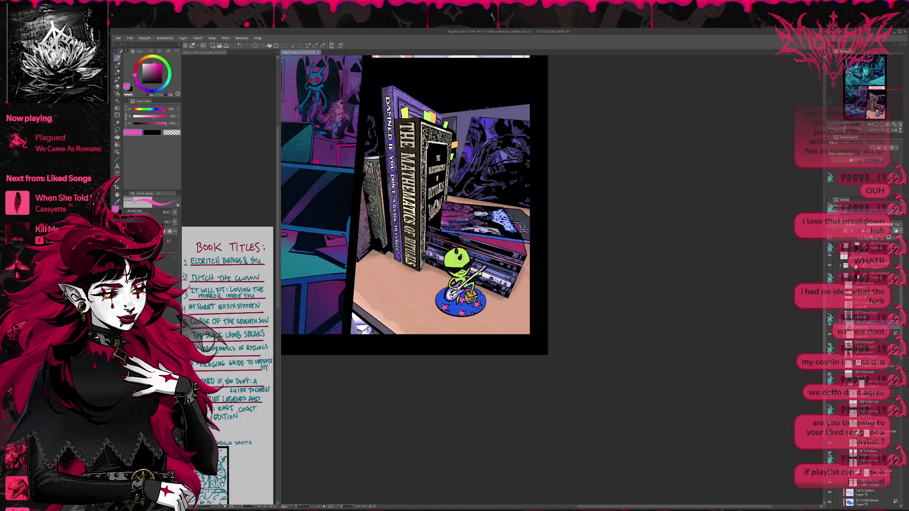
pyautogui.keyDown('alt'); pyautogui.click(457, 262); pyautogui.keyUp('alt')
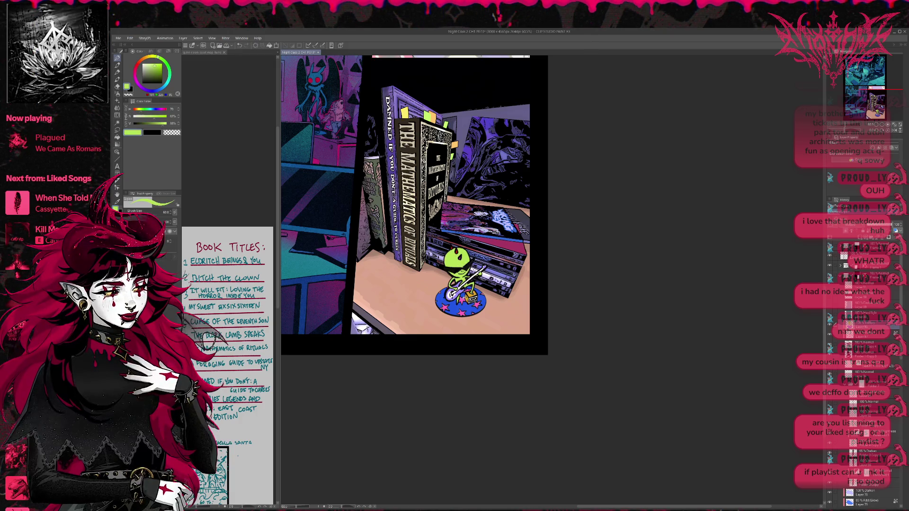
pyautogui.keyDown('alt'); pyautogui.click(463, 299); pyautogui.keyUp('alt')
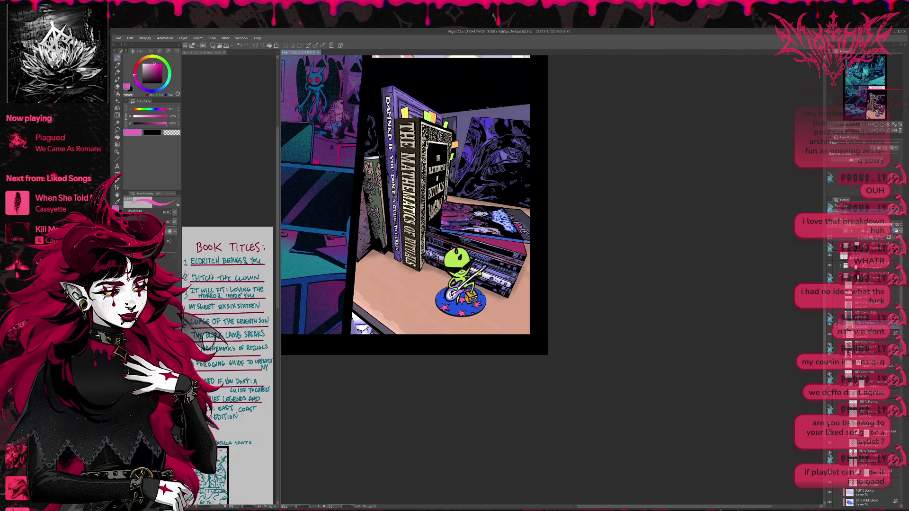
pyautogui.keyDown('alt'); pyautogui.click(468, 295); pyautogui.keyUp('alt')
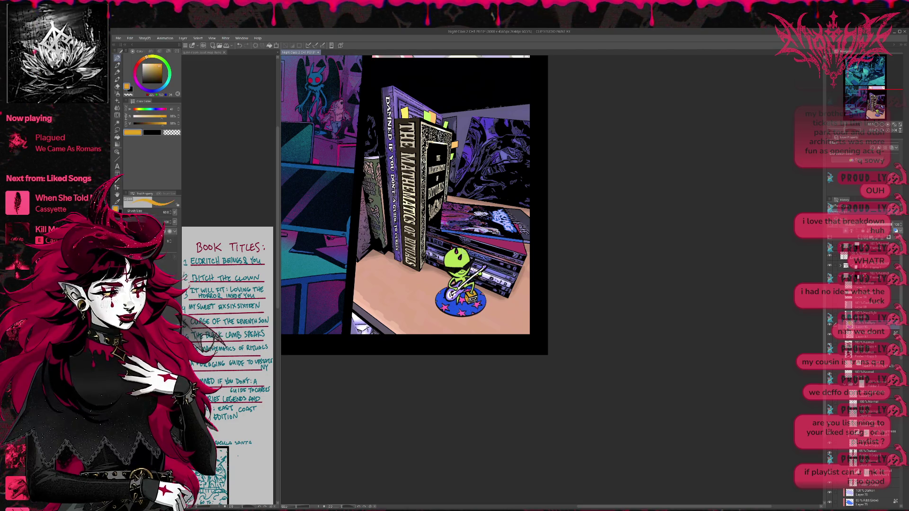
# Step: Shift the drawing colour to yellow, then grey, then sample bright yellow
pyautogui.moveTo(146, 57); pyautogui.dragTo(149, 55)
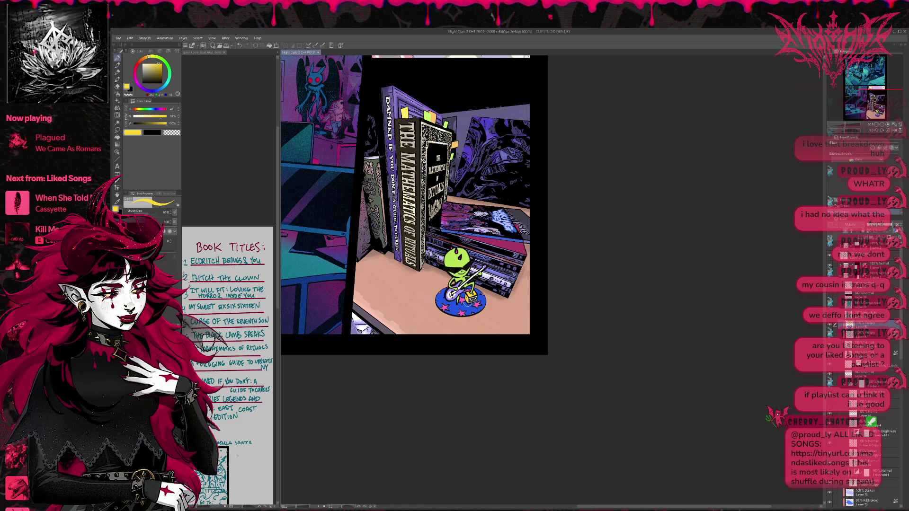
pyautogui.click(142, 72)
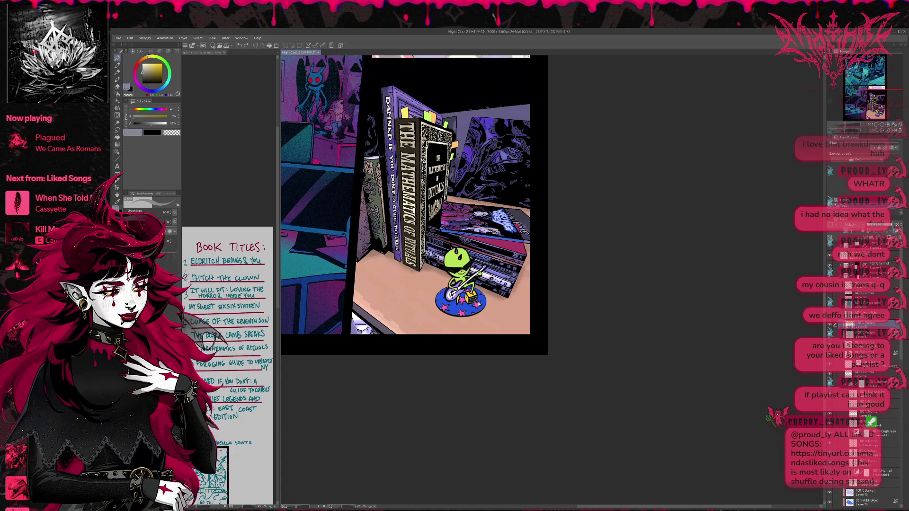
pyautogui.keyDown('alt'); pyautogui.click(471, 298); pyautogui.keyUp('alt')
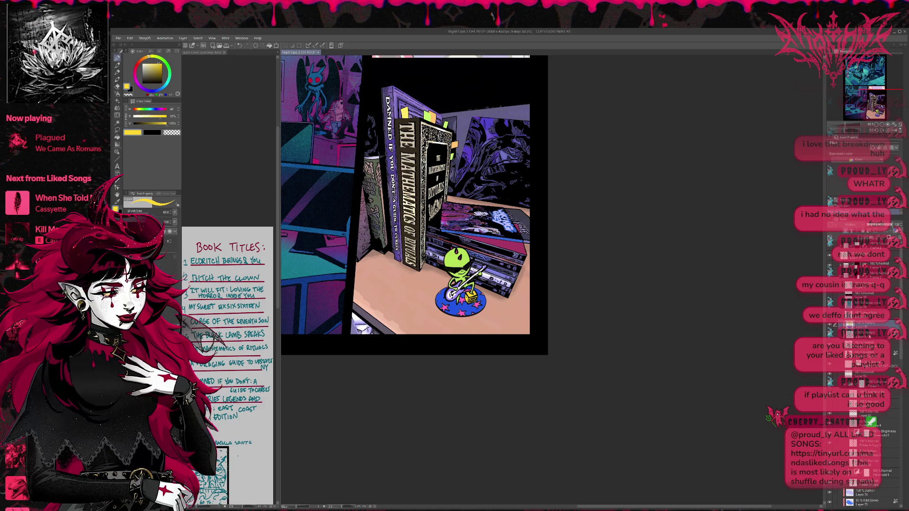
# Step: Sample pink and enable the Border effect outline on the alien figurine's layer
pyautogui.click(867, 346)
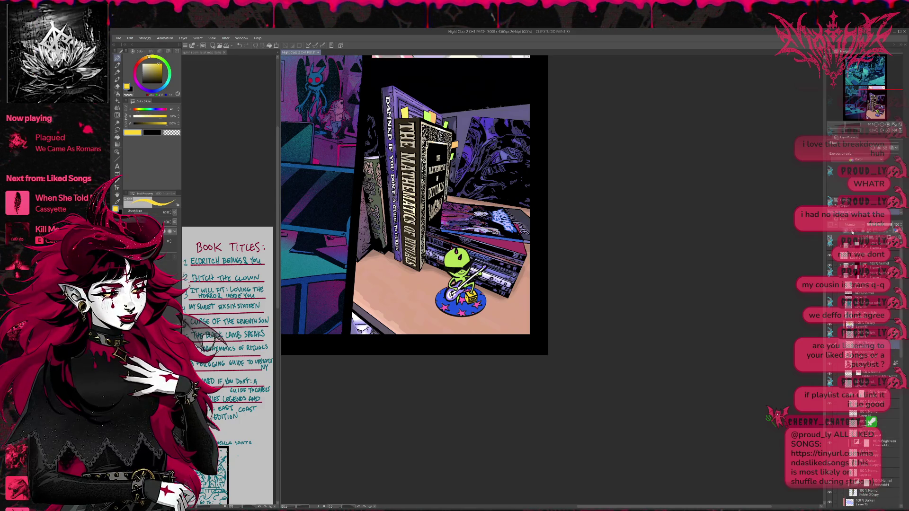
pyautogui.keyDown('alt'); pyautogui.click(456, 252); pyautogui.keyUp('alt')
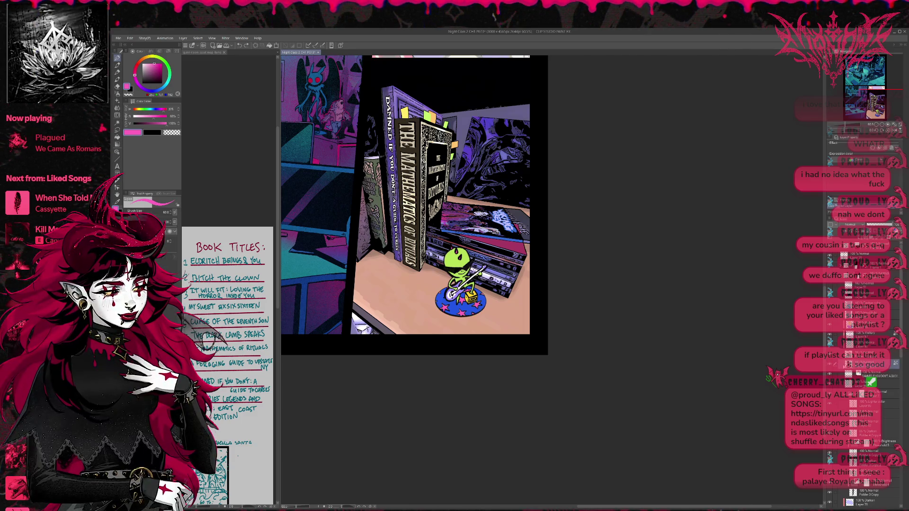
pyautogui.click(872, 149)
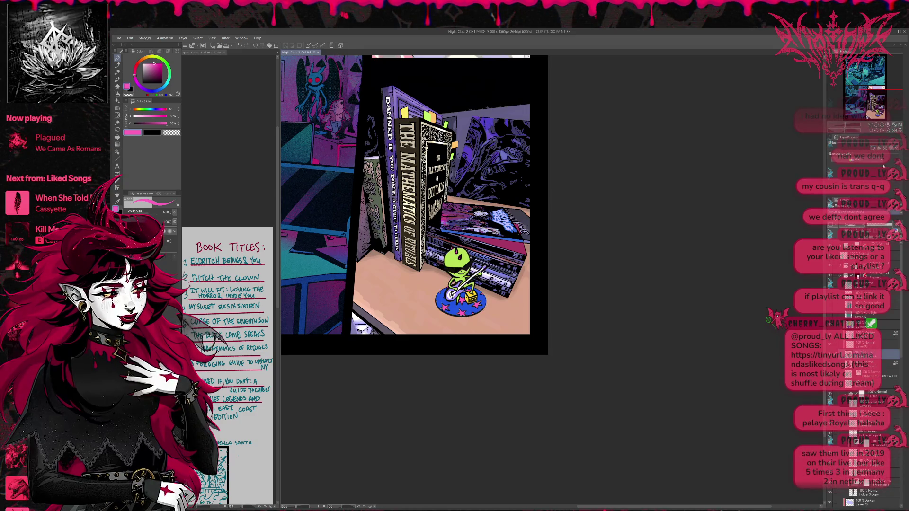
pyautogui.click(875, 364)
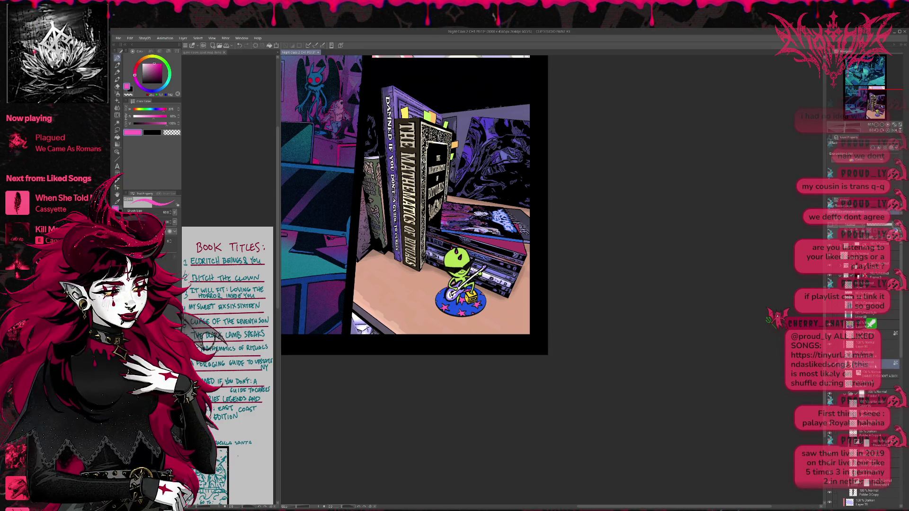